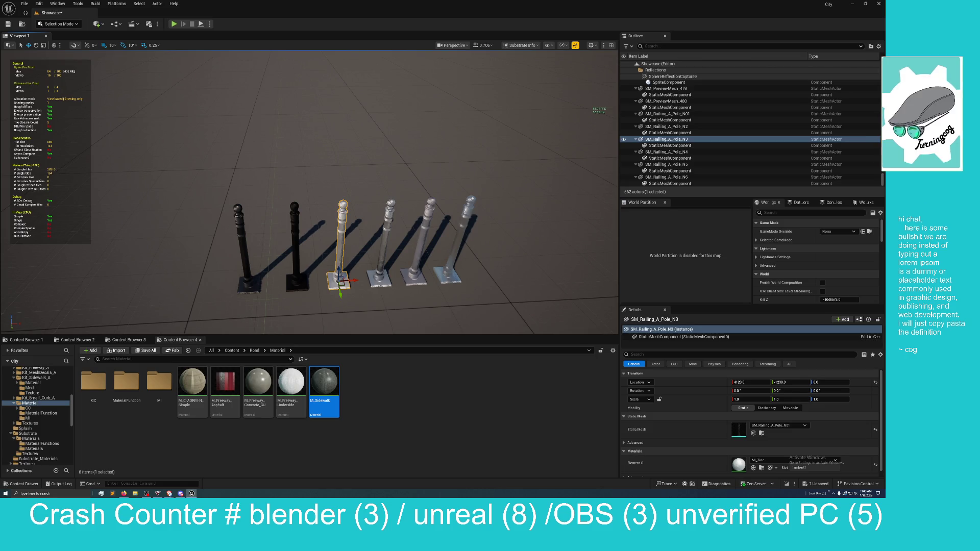
Show the normal-map texture search results in Content Browser 3, then move Discord to the screen centre.
click(128, 339)
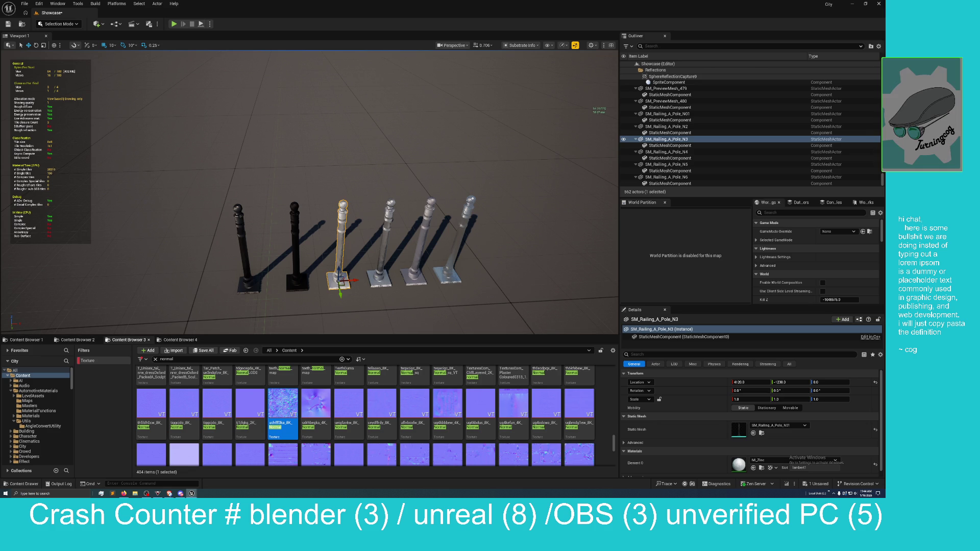
click(180, 492)
drag(775, 128, 435, 221)
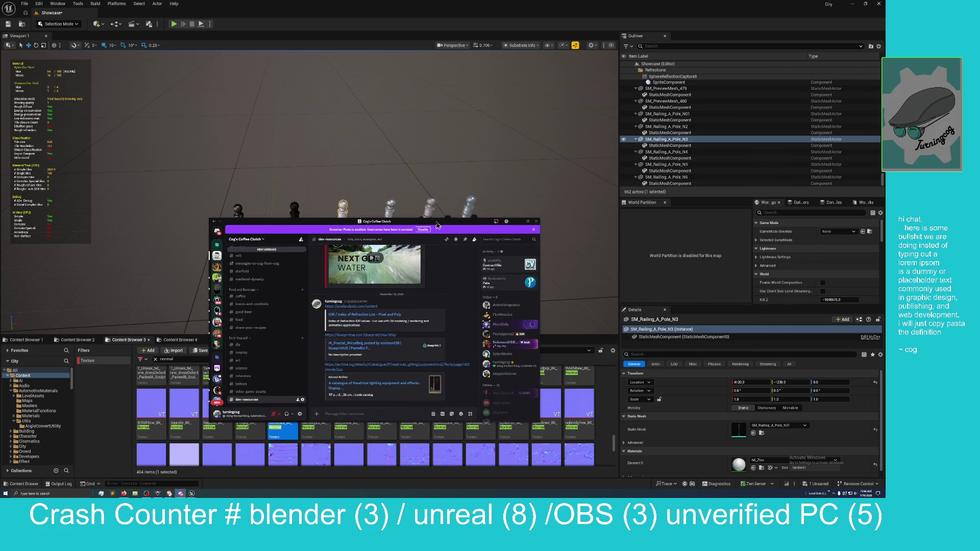
Maximize Discord and view the chandelier photo from the video-game-assets channel full size.
double_click(436, 220)
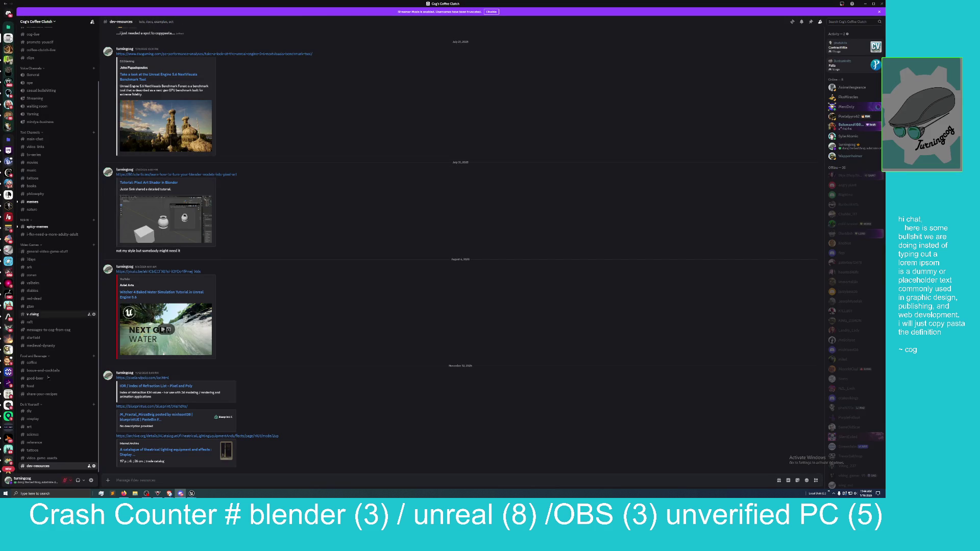
click(42, 458)
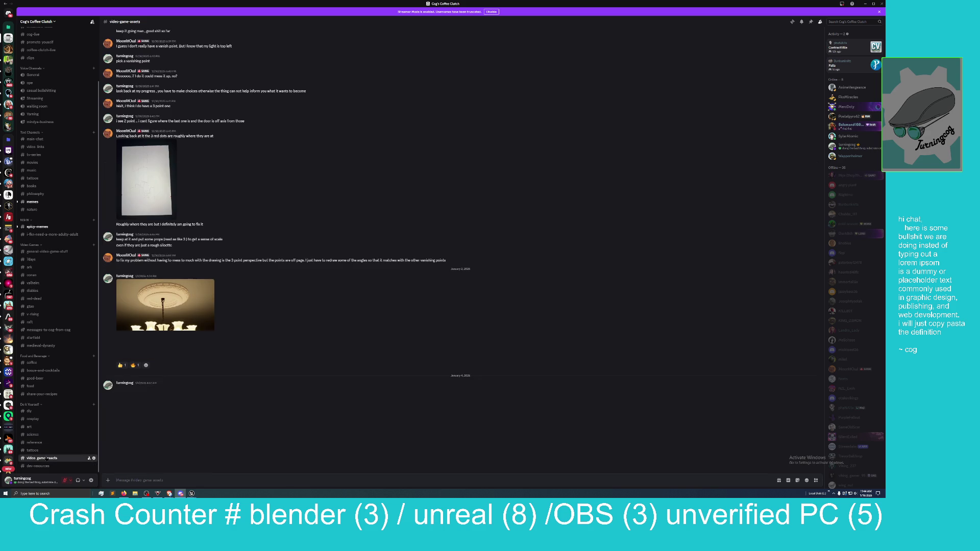
click(192, 319)
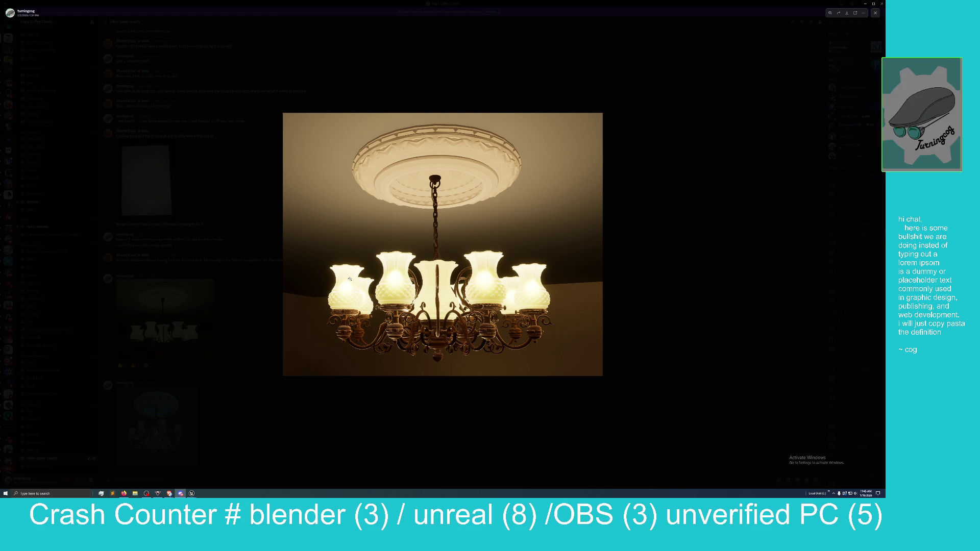
Inspect the chandelier wireframe render full size, zooming into its detail, then return to Unreal Editor.
click(658, 174)
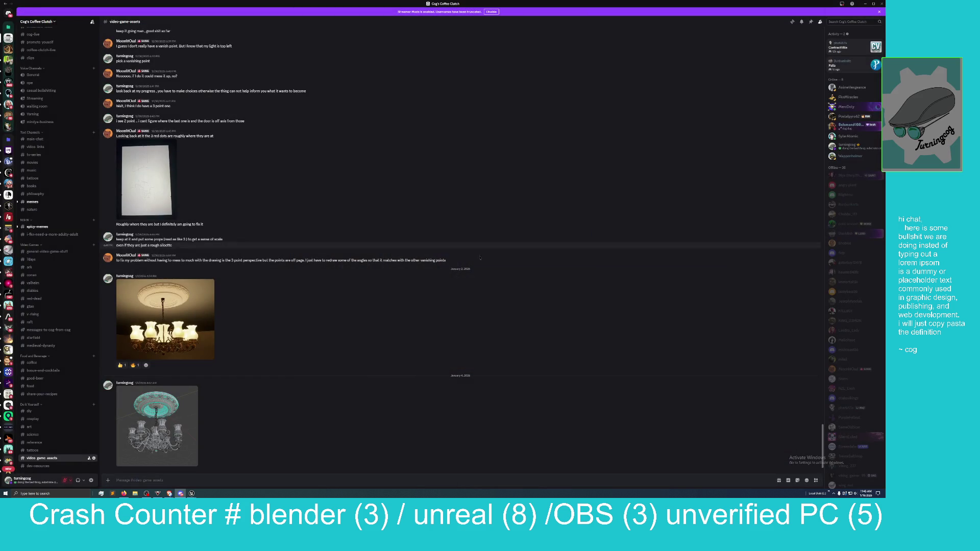
click(157, 416)
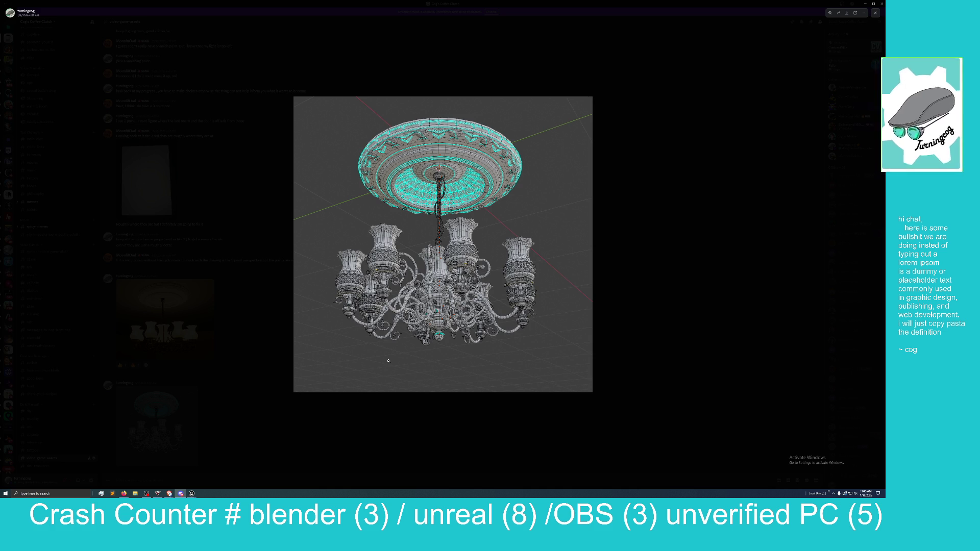
click(440, 285)
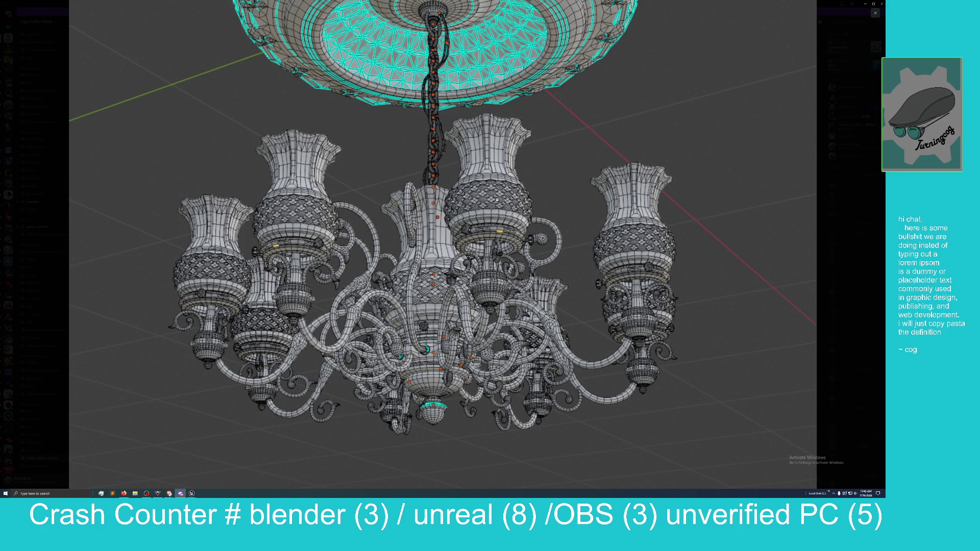
click(497, 200)
key(Escape)
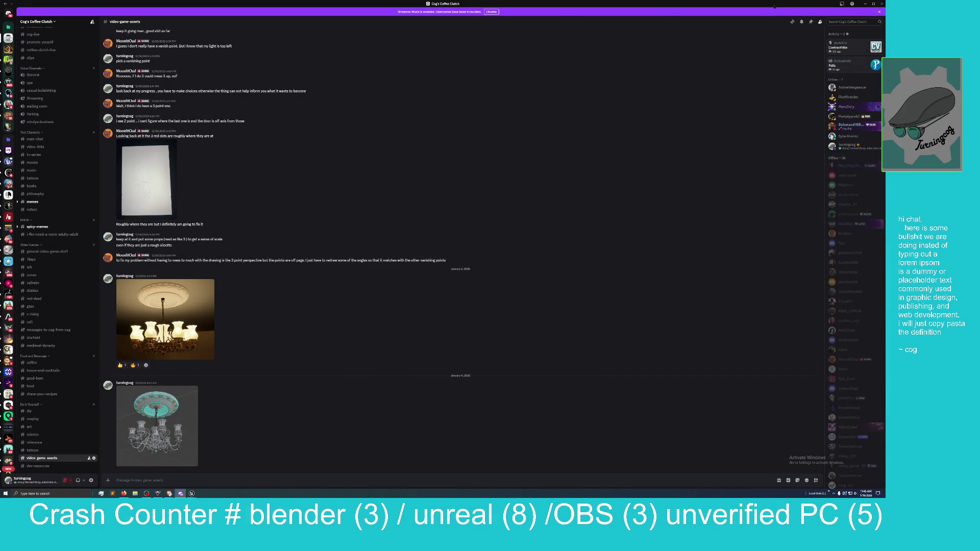
key(alt+Tab)
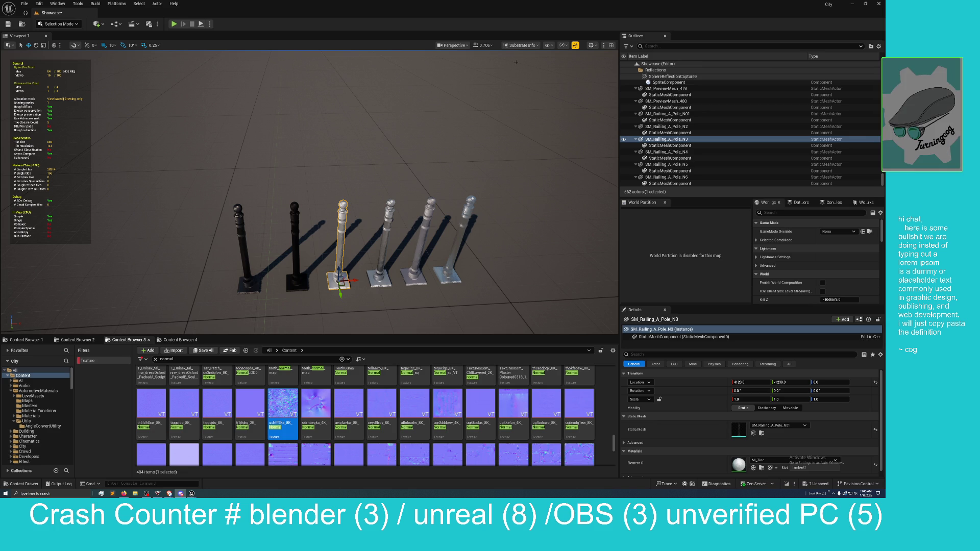
Switch the viewport to Optimization Viewmodes > Shader Complexity.
click(519, 45)
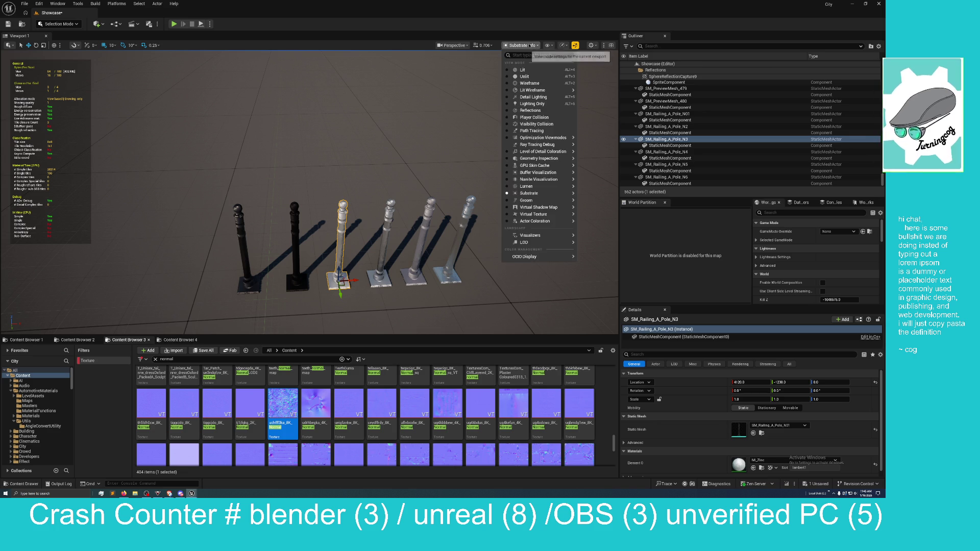
click(530, 45)
click(528, 46)
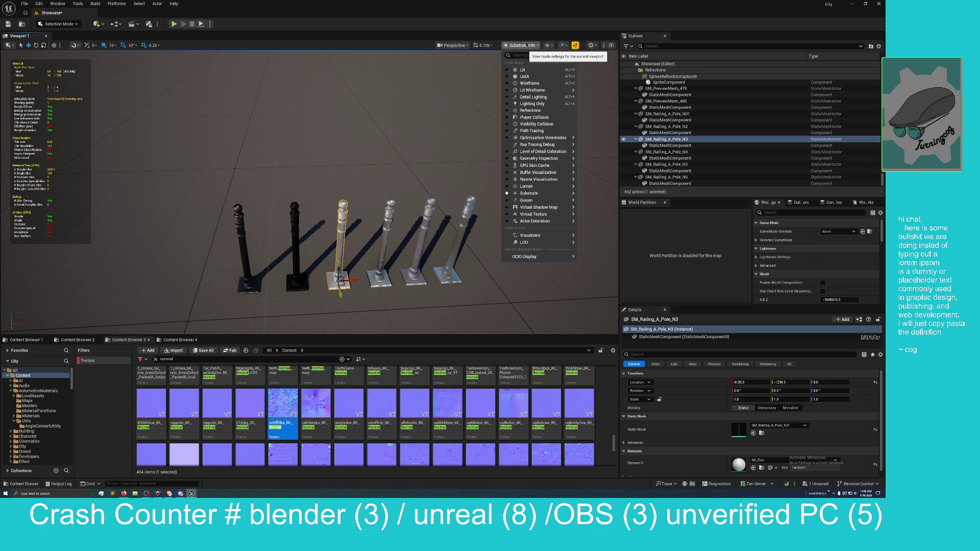
mouse_move(543, 166)
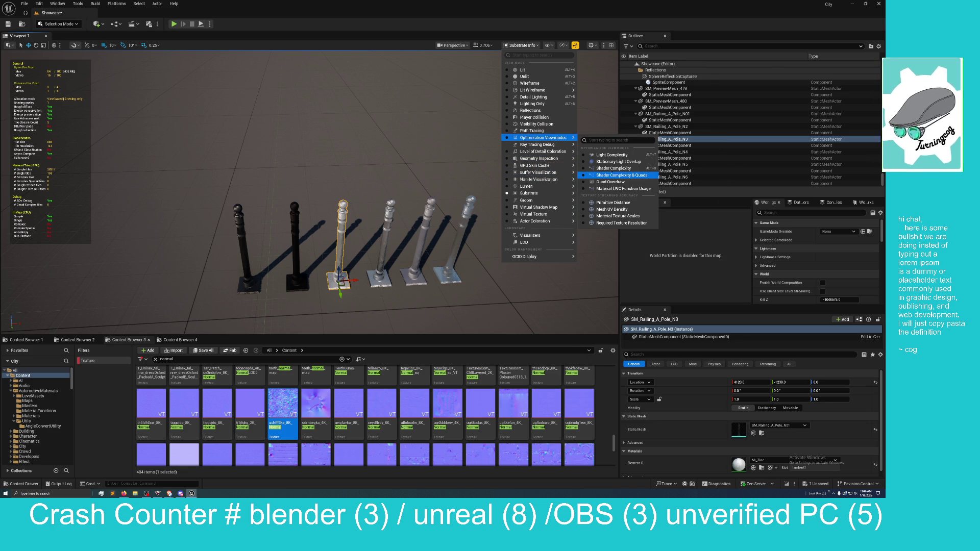
click(618, 168)
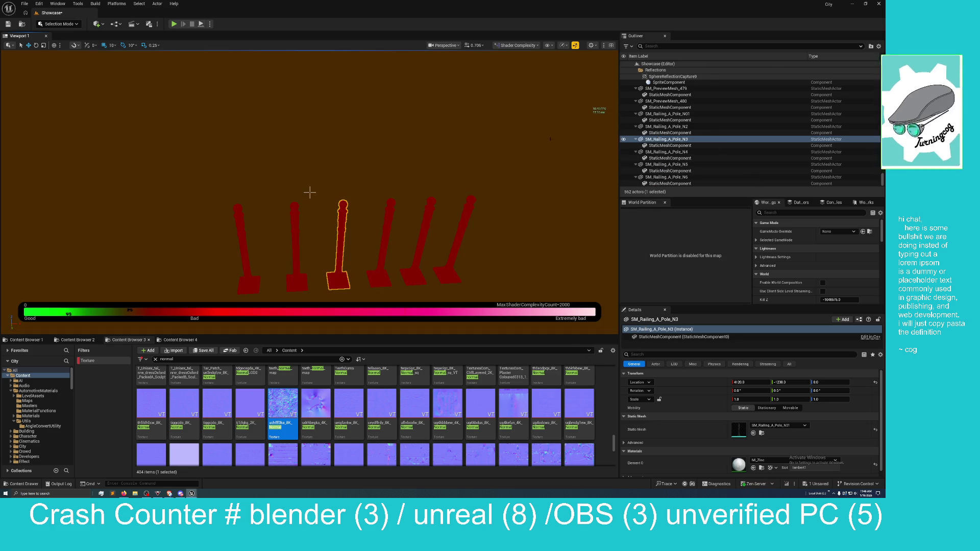
Fly the camera over the red floor tiles and frame the SM_Railing_A_Pole_N3 pole.
key(Page_Down)
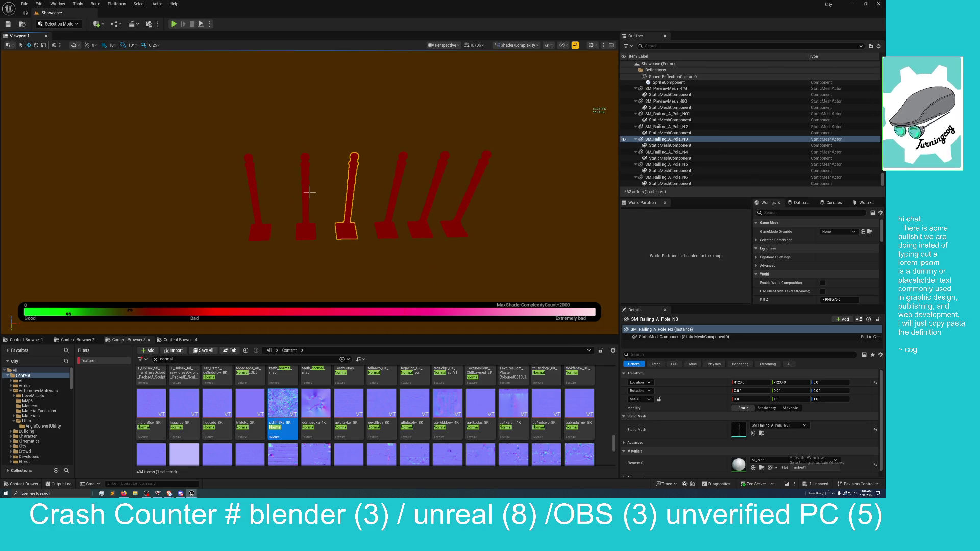
key(Page_Down)
key(Page_Down)
key(Page_Down)
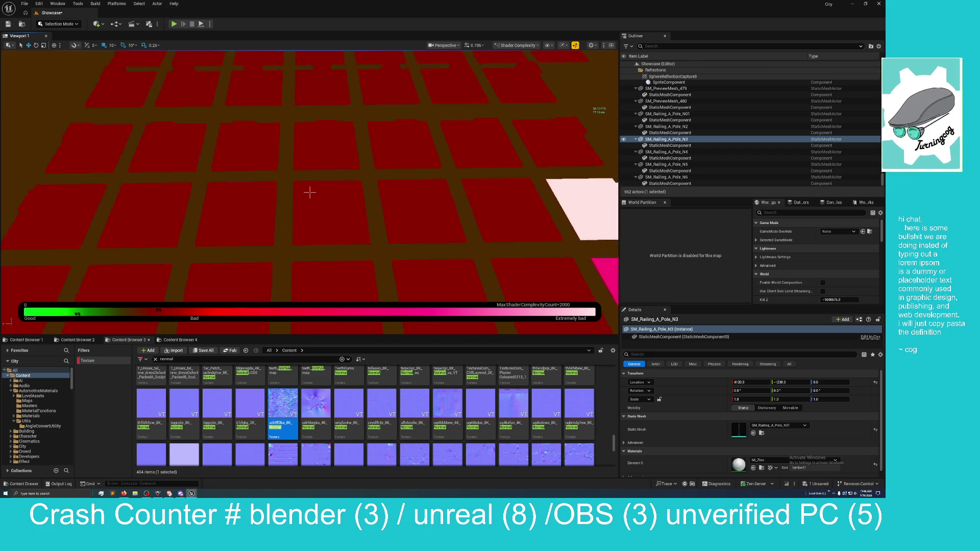
key(Page_Up)
key(Page_Down)
key(Page_Down)
key(Page_Down)
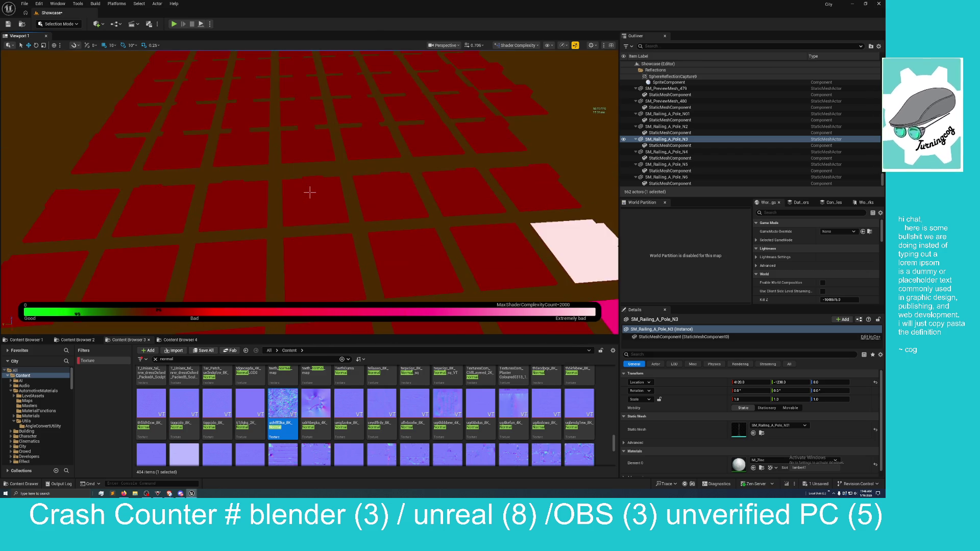
key(Page_Up)
key(Page_Down)
key(Page_Down)
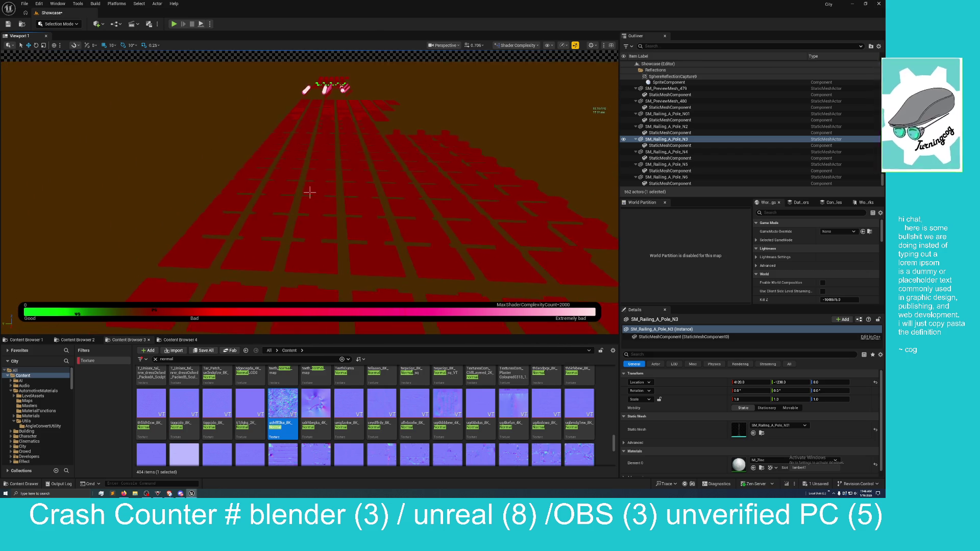
key(Page_Up)
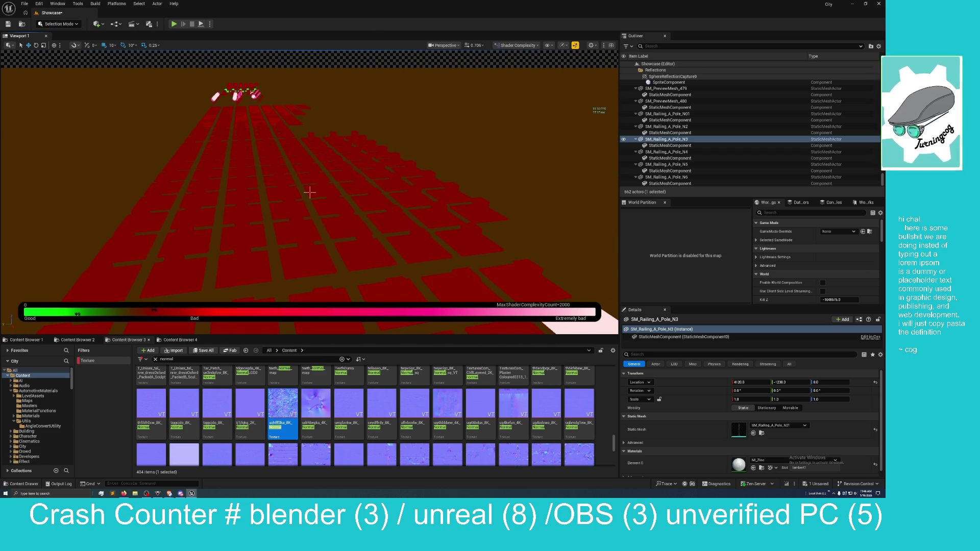
key(Page_Down)
key(Page_Up)
key(f)
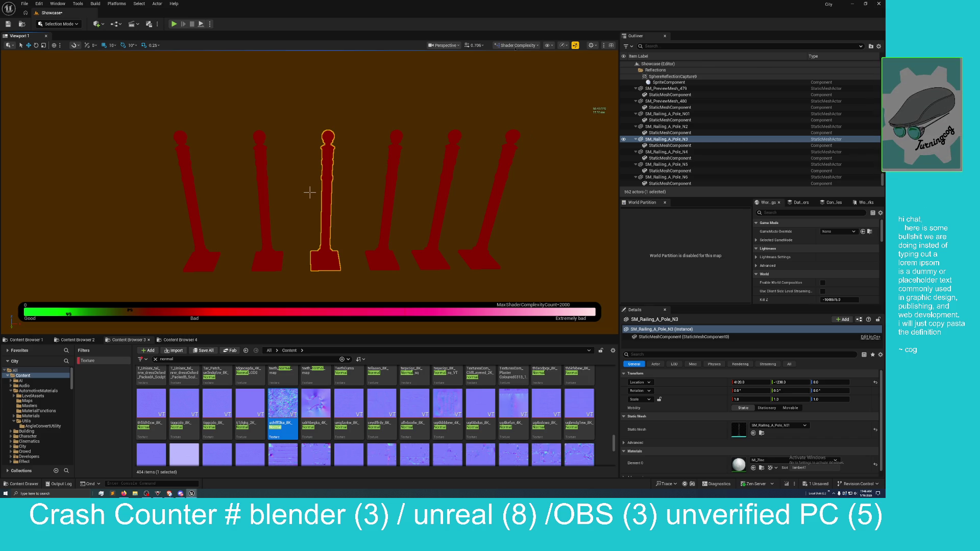
Return the viewport to Lit shading and tilt the view up toward the sky.
click(516, 45)
click(510, 69)
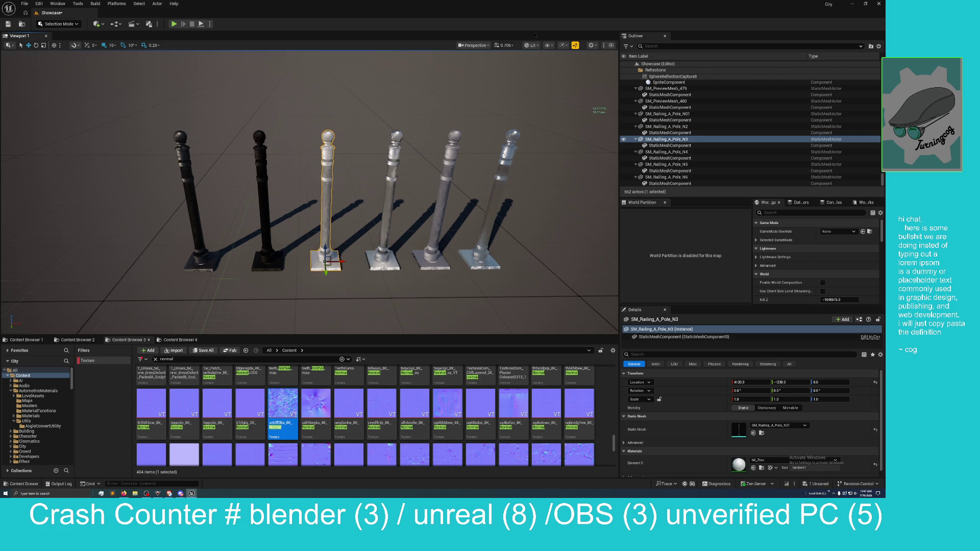
mouse_move(434, 97)
mouse_down()
mouse_move(434, 87)
mouse_move(434, 97)
mouse_up()
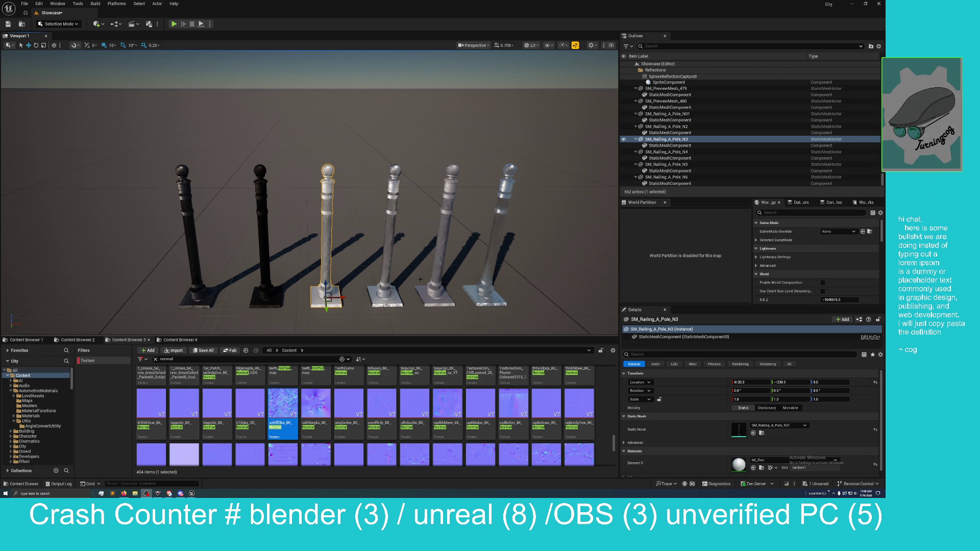
Orbit and fly the camera around the railing poles to reveal the dark poles.
drag(439, 263, 508, 242)
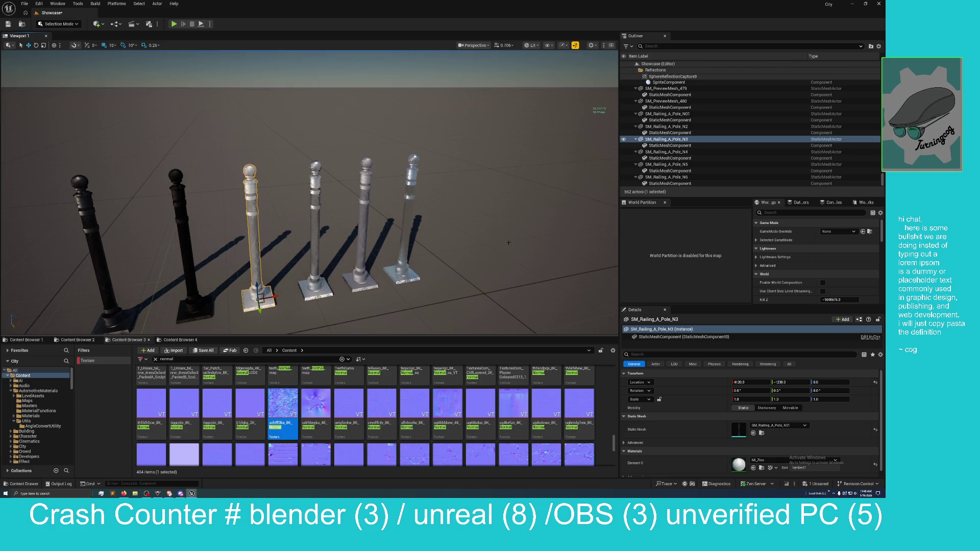
key(w)
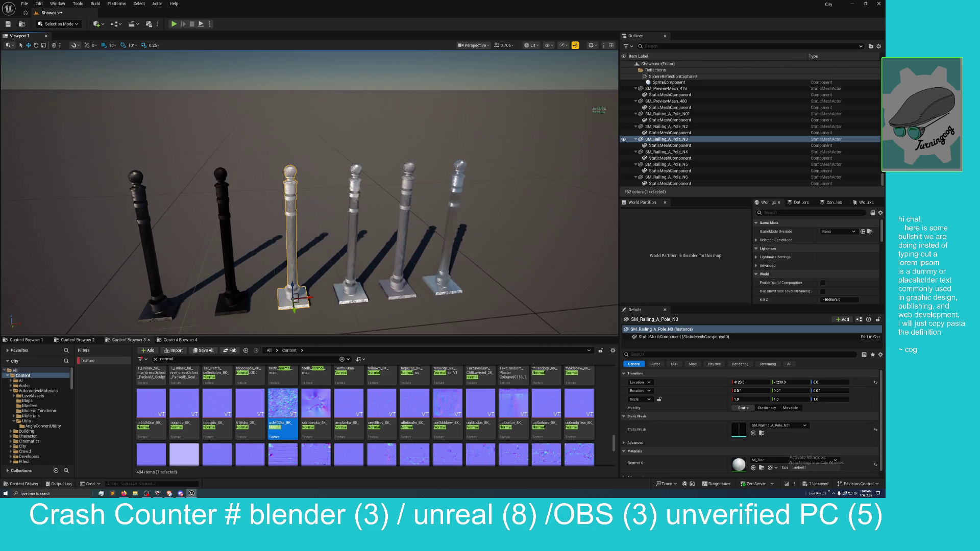
key(d)
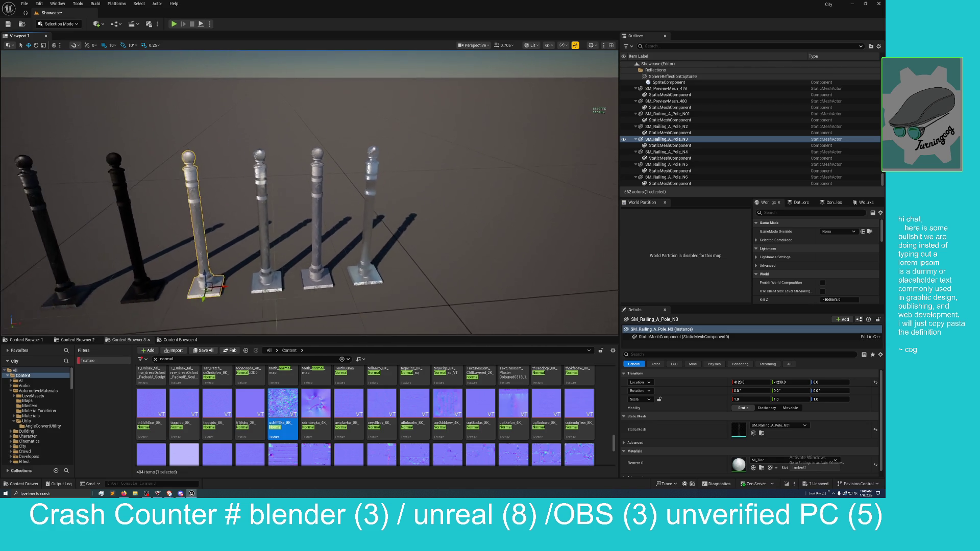
key(a)
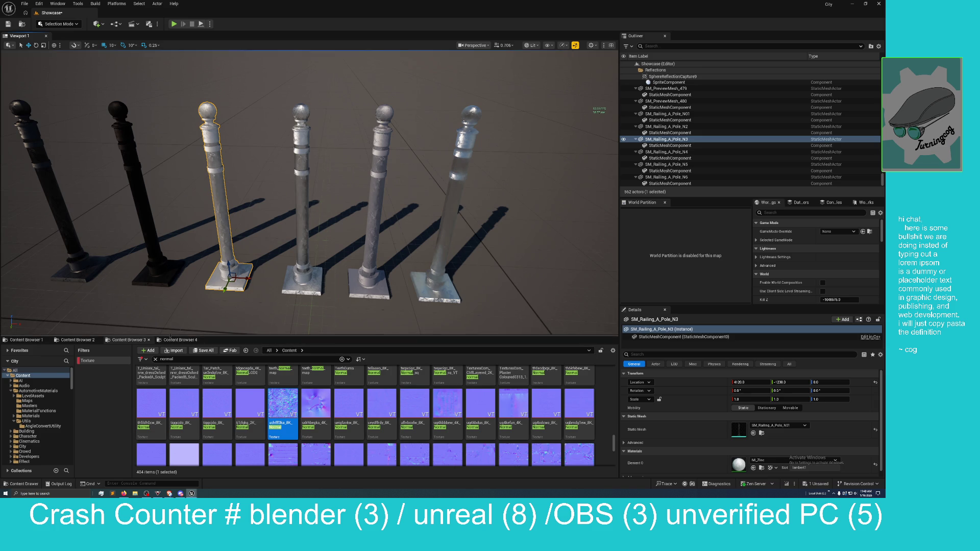
Cycle the Content Browser tabs back to Substrate_Materials and bring up the physicallybased.info Silver reference.
click(128, 340)
click(78, 340)
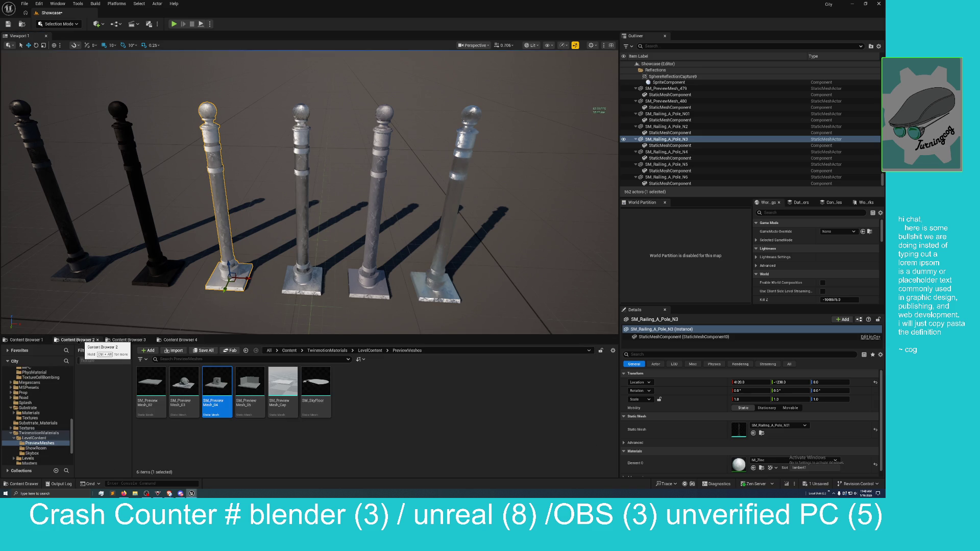
click(25, 340)
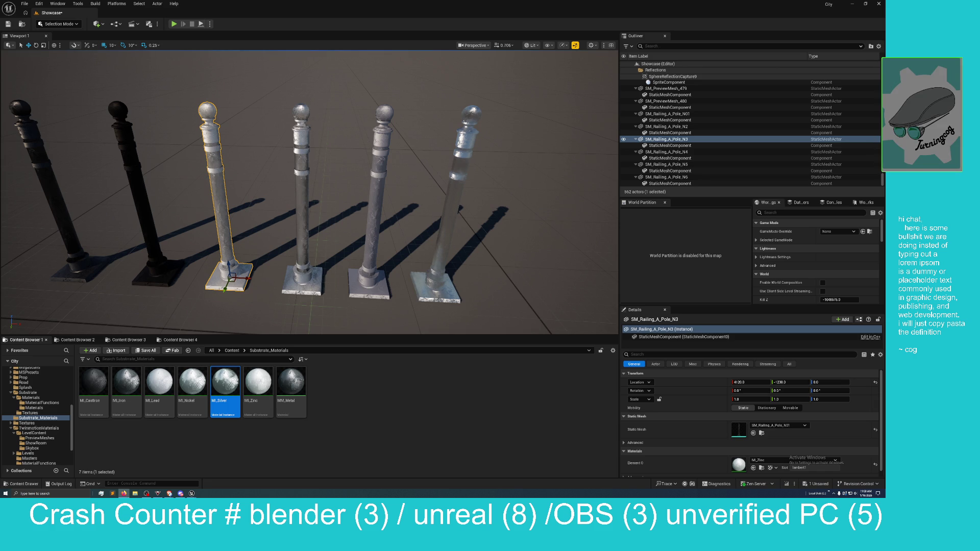
click(168, 493)
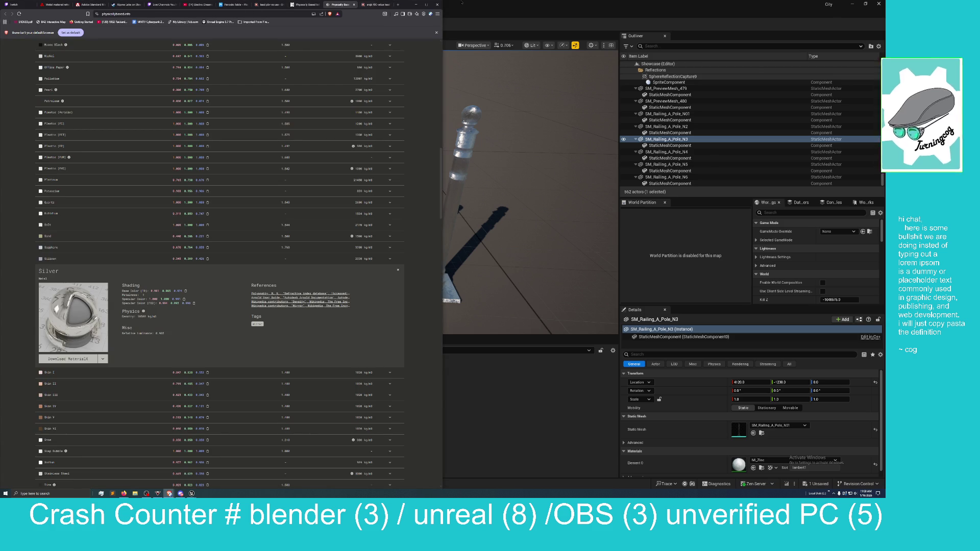
Snap Unreal Editor to the right half beside the Silver reference page and scroll it.
mouse_move(481, 9)
mouse_down()
mouse_move(544, 20)
mouse_move(886, 22)
mouse_up()
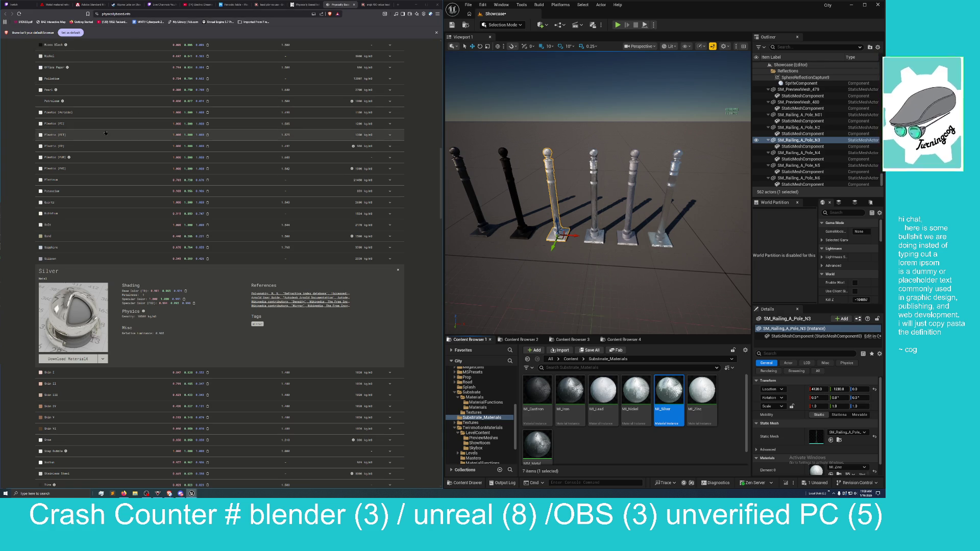
scroll(62, 165, down, 1)
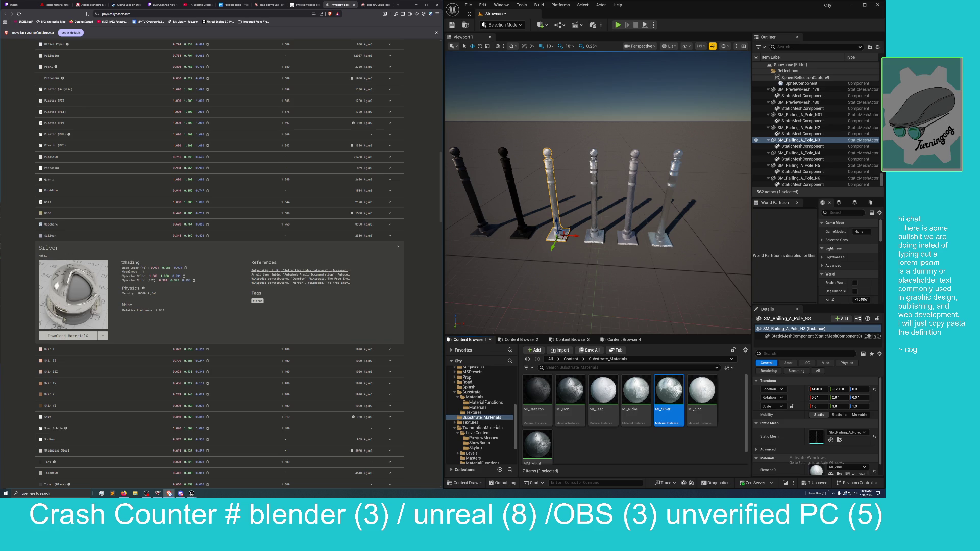
double_click(179, 267)
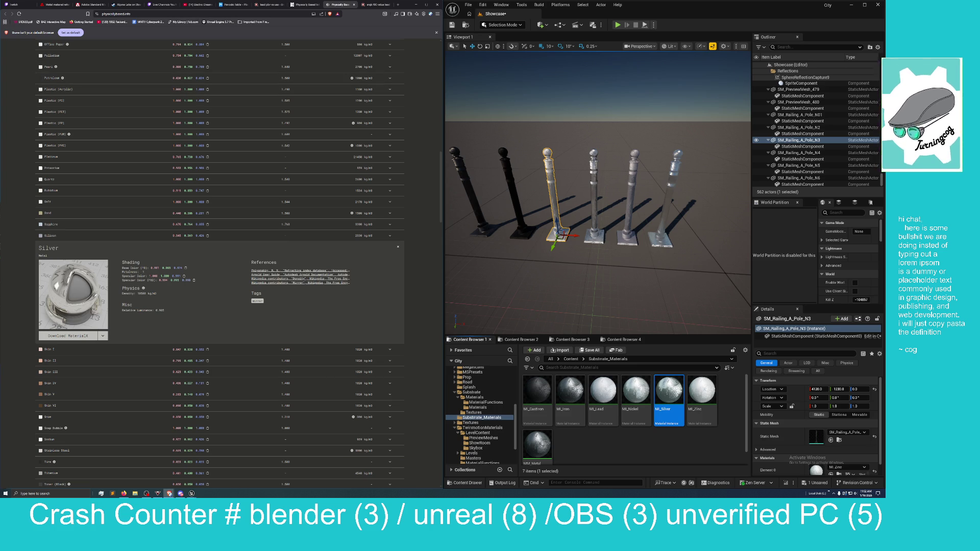
Maximize the pixelandpoly refractive index window and scroll down to the I–T tables.
mouse_move(0, 229)
mouse_down()
mouse_move(558, 222)
mouse_move(572, 15)
mouse_move(534, 155)
mouse_up()
double_click(535, 155)
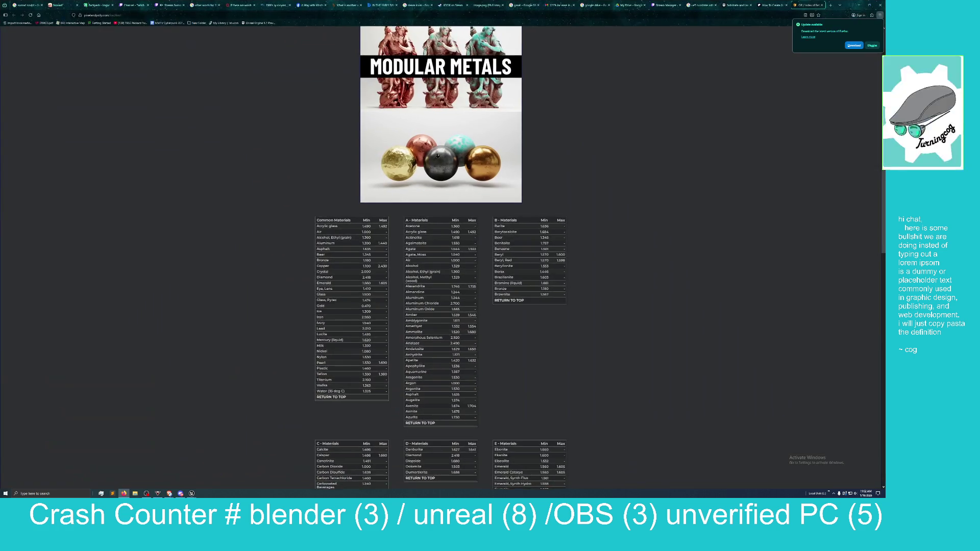
scroll(312, 262, down, 10)
scroll(312, 263, down, 8)
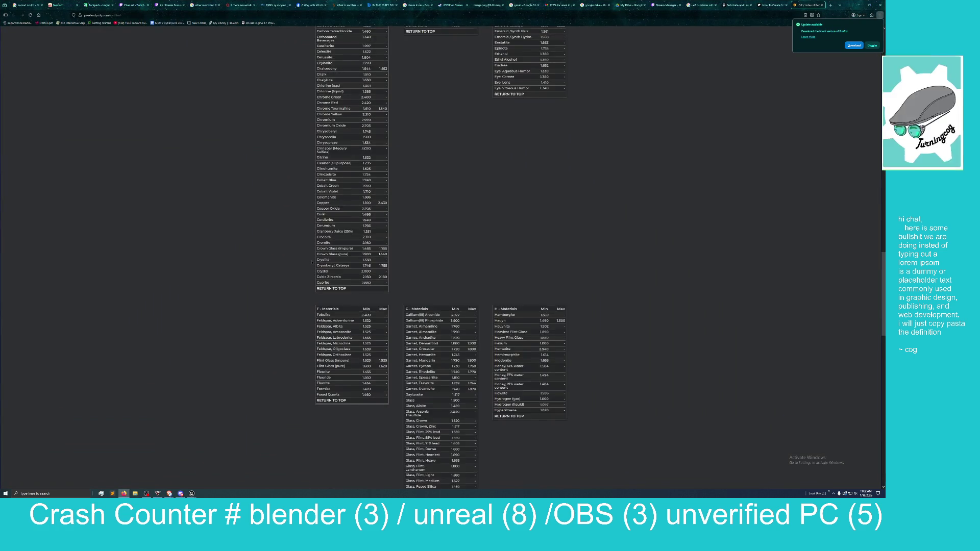
scroll(312, 262, down, 5)
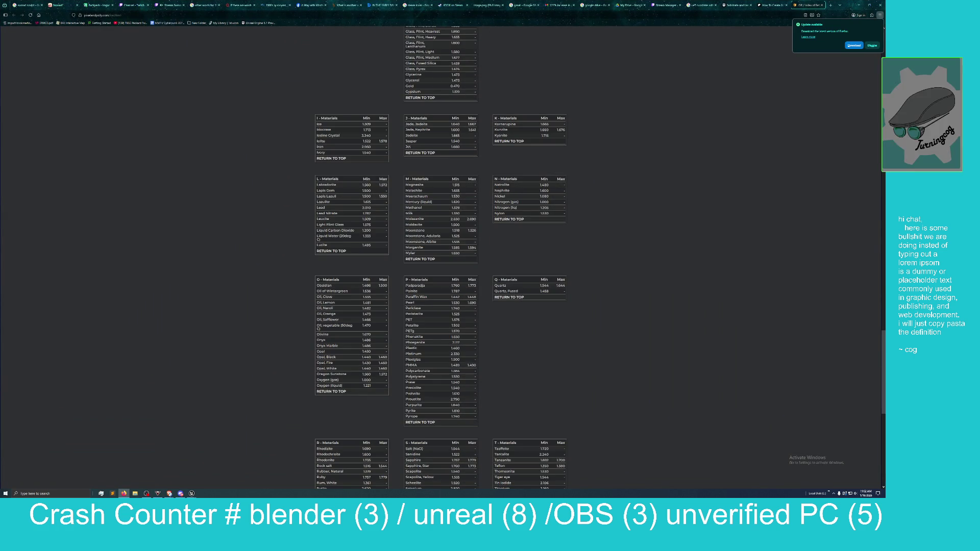
Snap the physicallybased.info window to the left half of the screen.
key(alt+Tab)
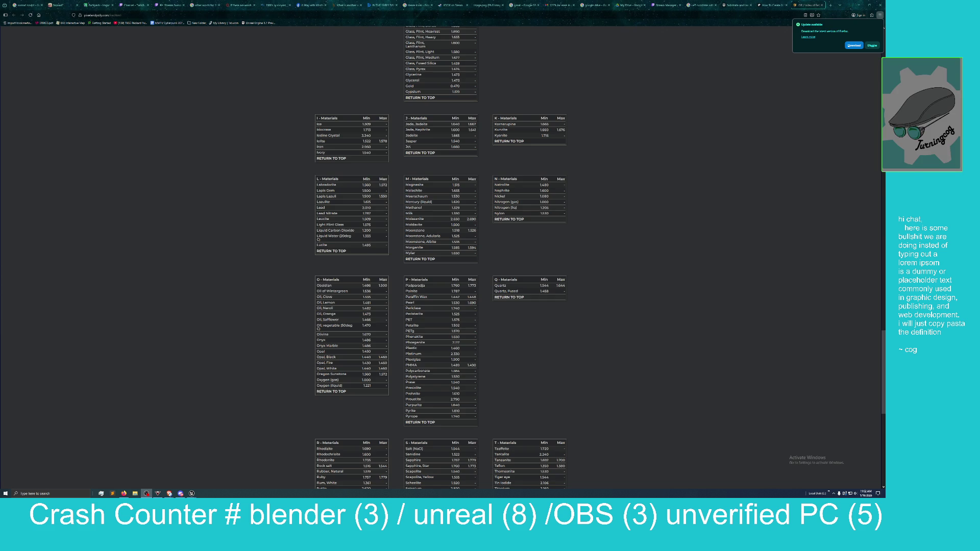
key(alt+Tab)
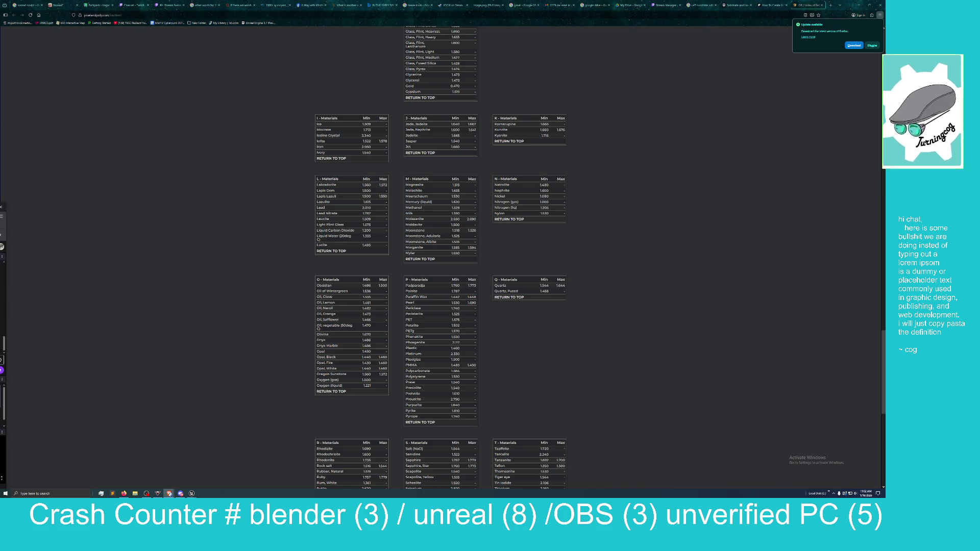
key(super+Left)
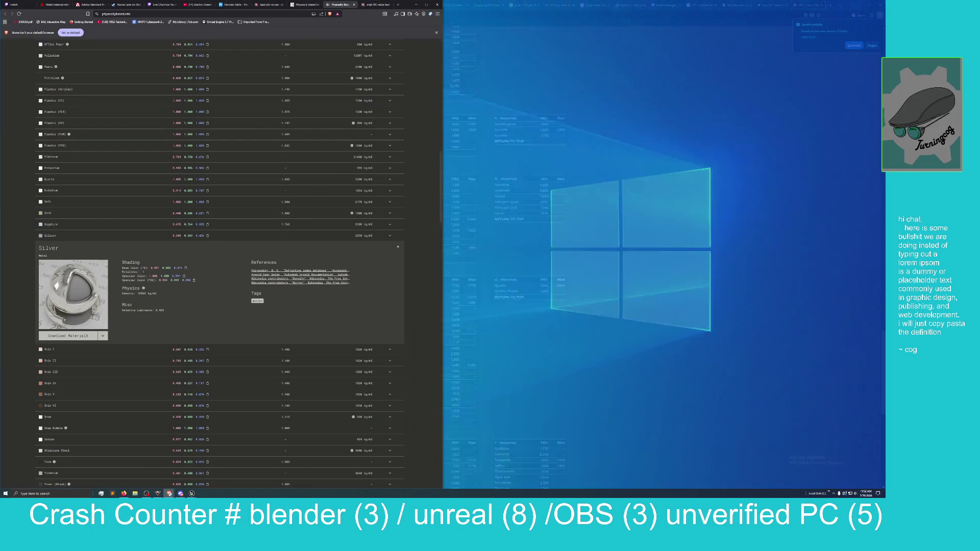
Restore the refractive index window and rearrange physicallybased.info and Unreal Editor side by side.
click(208, 109)
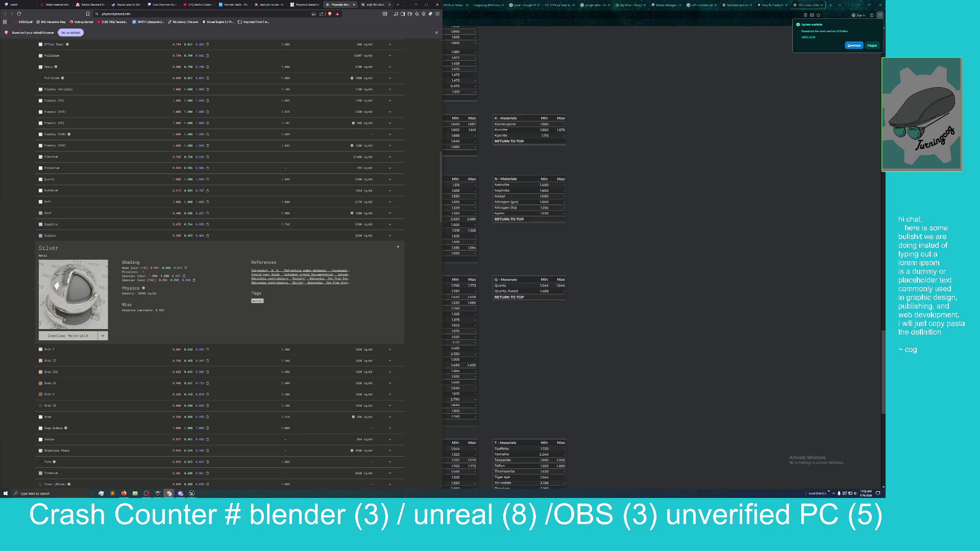
mouse_move(407, 9)
mouse_down()
mouse_move(97, 21)
mouse_move(20, 46)
mouse_move(413, 67)
mouse_move(380, 67)
mouse_up()
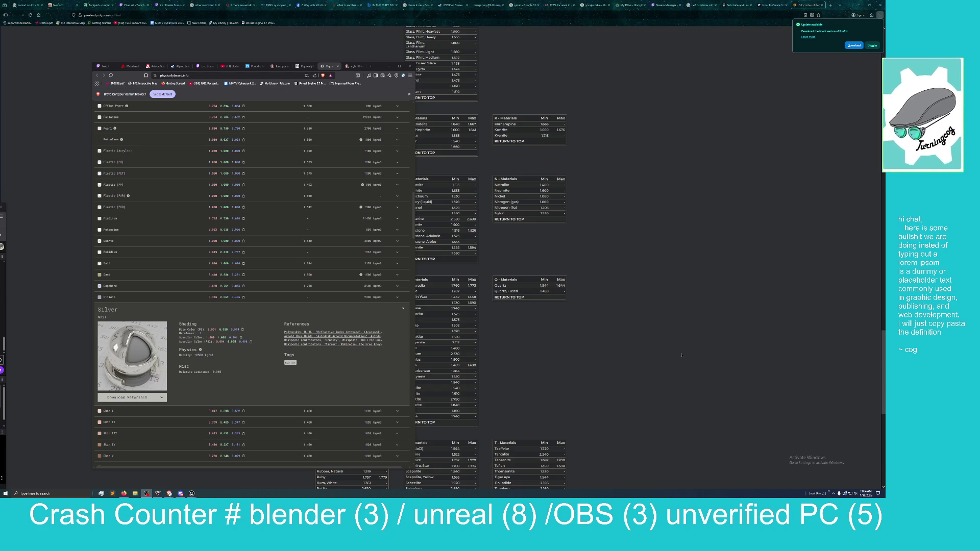
right_click(660, 297)
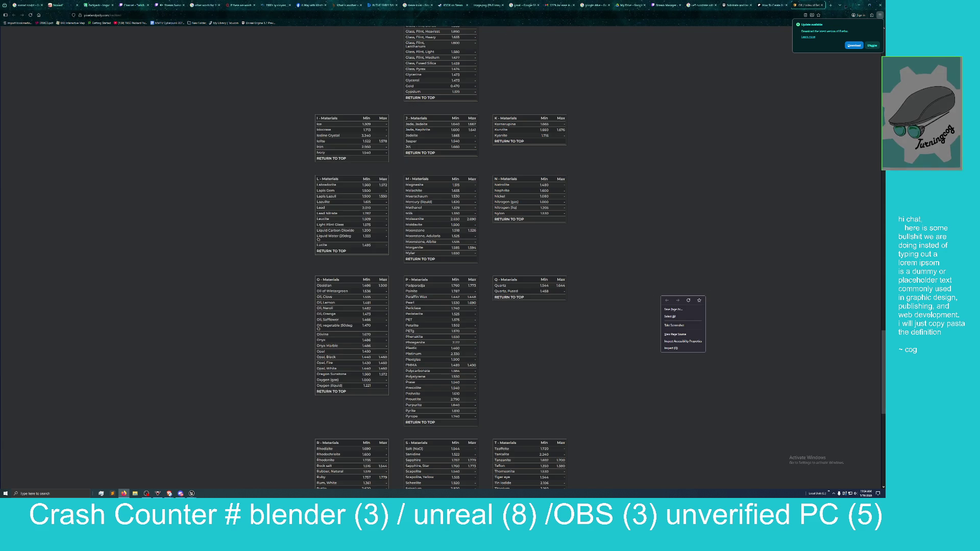
key(super+Down)
key(super+Down)
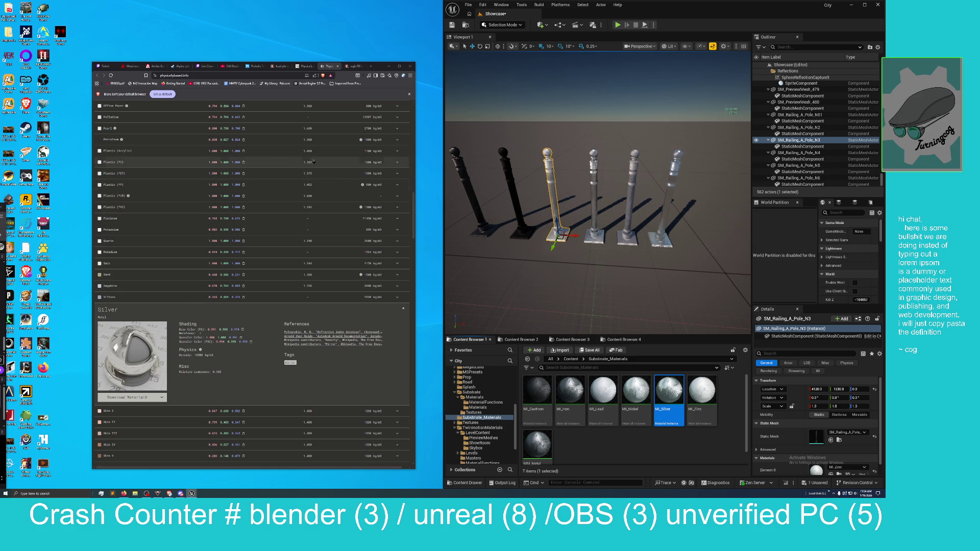
drag(667, 12, 884, 9)
click(252, 232)
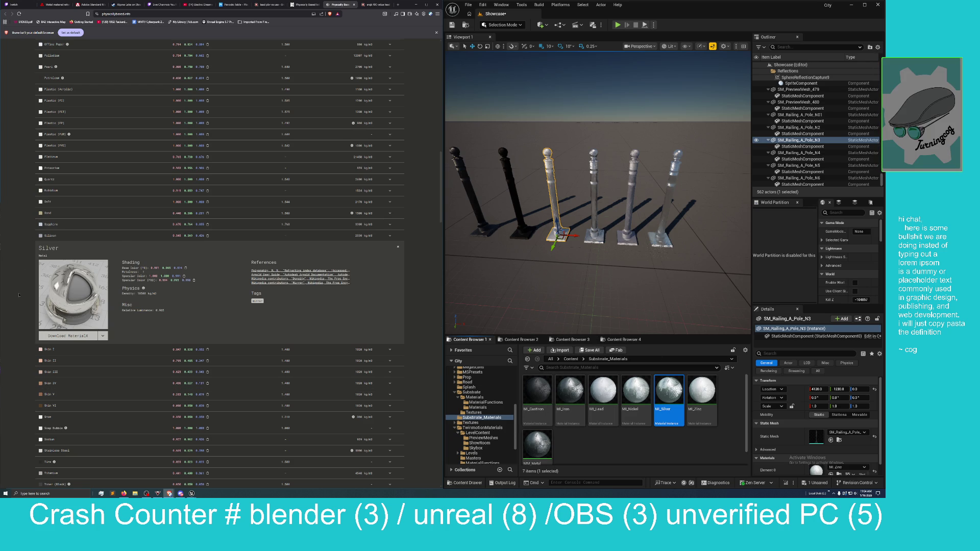
Scroll through the Silver and Lead entries, then back up to the materials table top.
scroll(29, 330, down, 3)
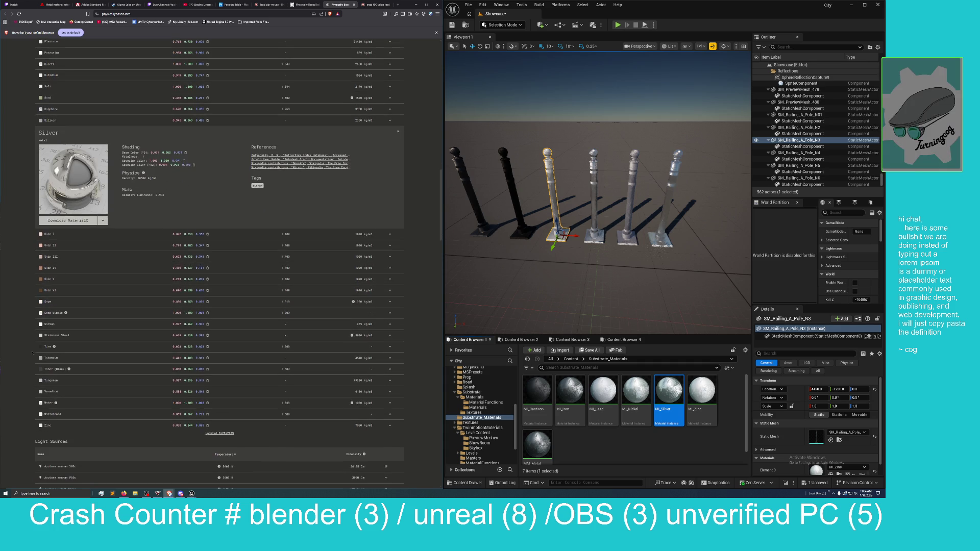
scroll(32, 352, down, 1)
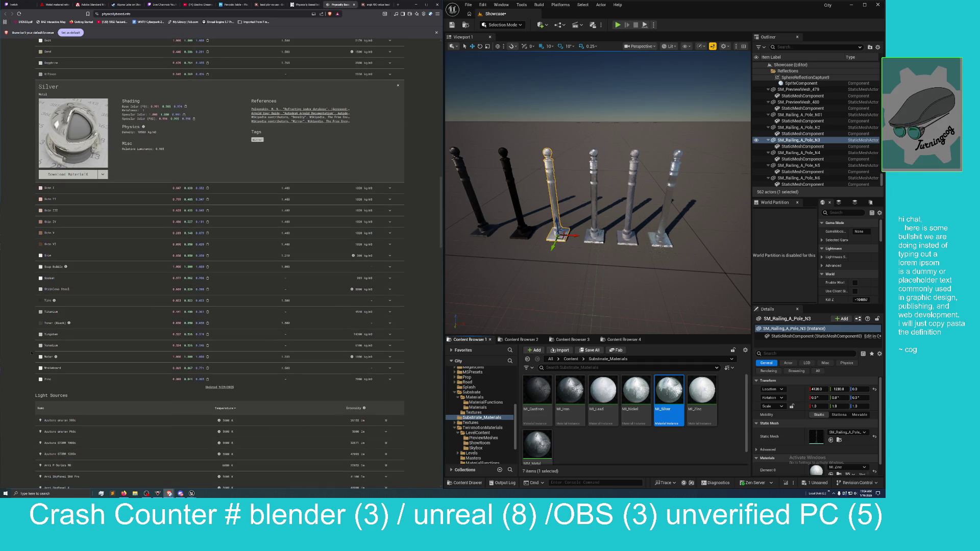
scroll(31, 352, down, 1)
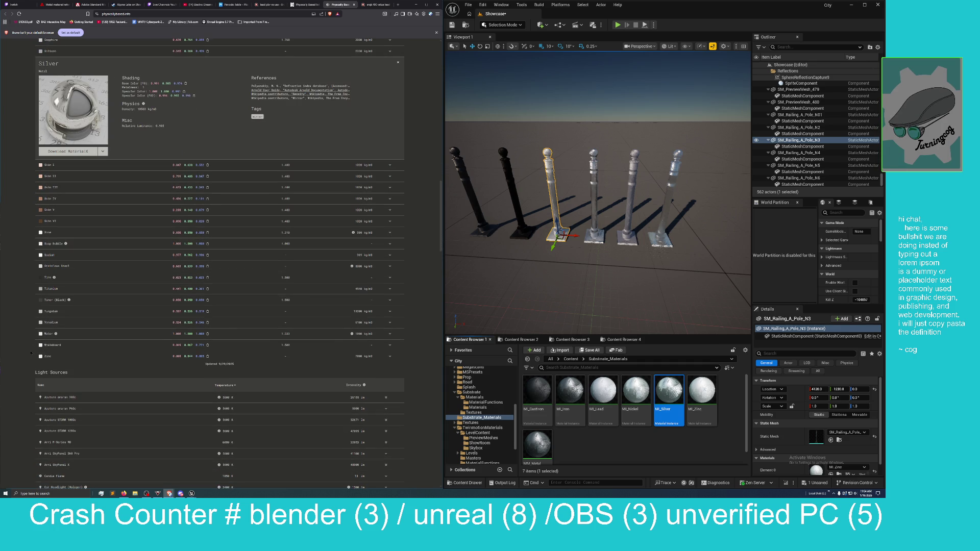
scroll(30, 352, up, 4)
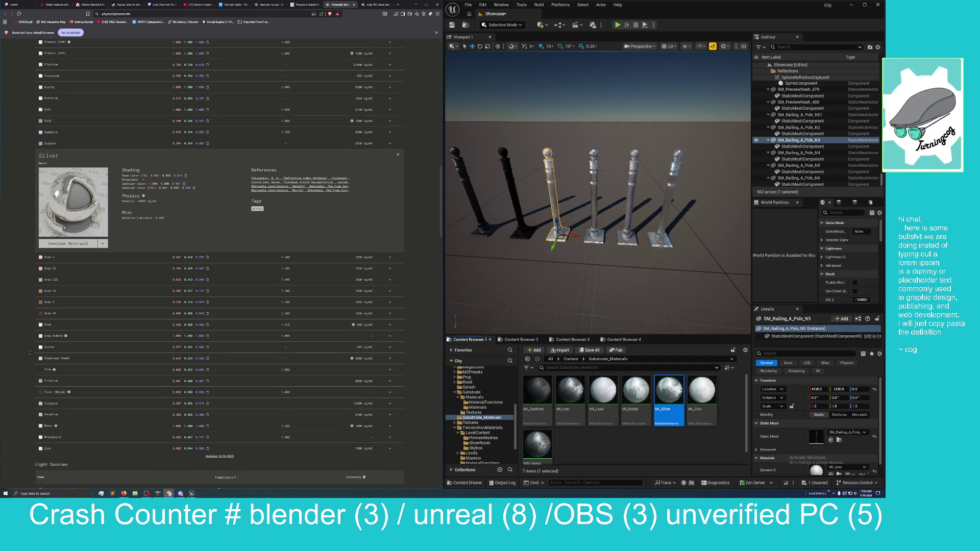
scroll(29, 352, up, 9)
scroll(30, 352, up, 8)
scroll(30, 352, up, 3)
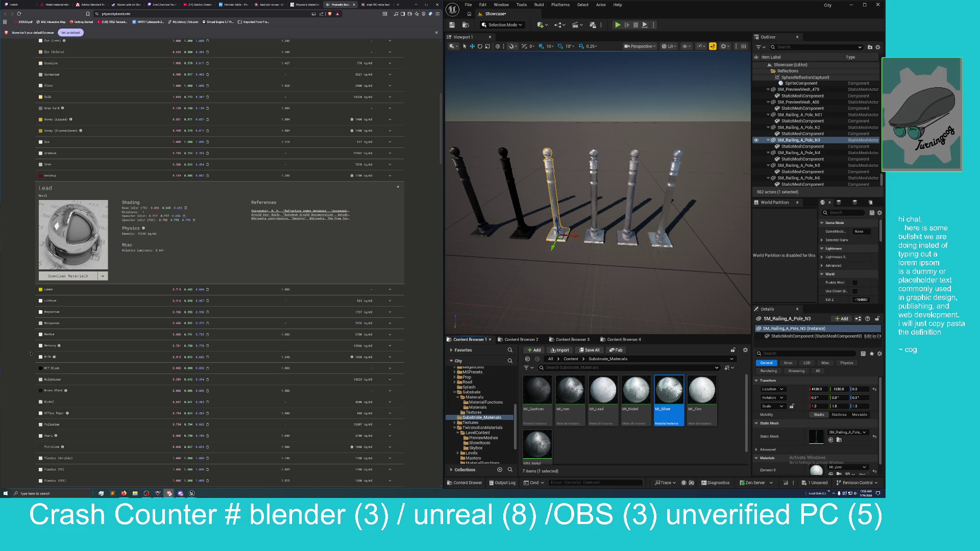
scroll(44, 229, up, 4)
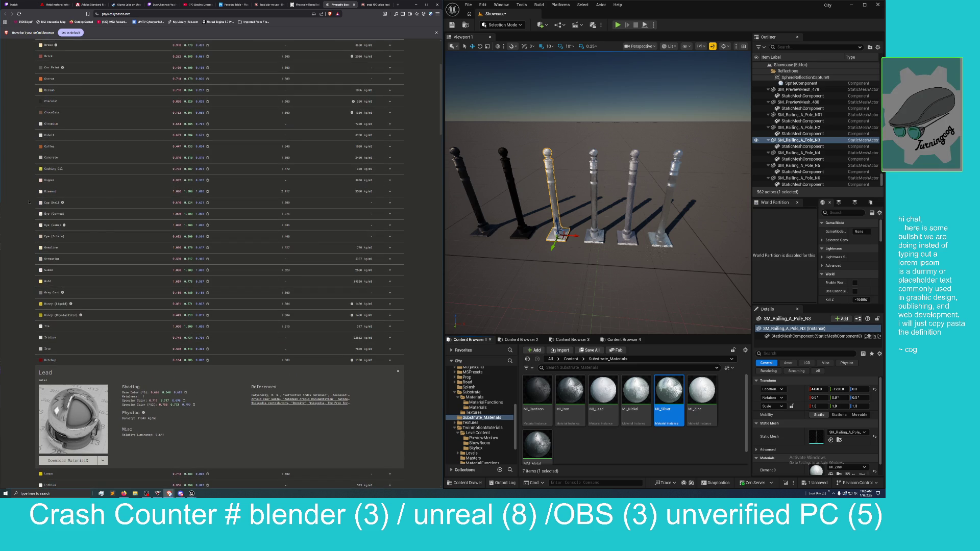
scroll(25, 184, up, 3)
scroll(23, 172, up, 3)
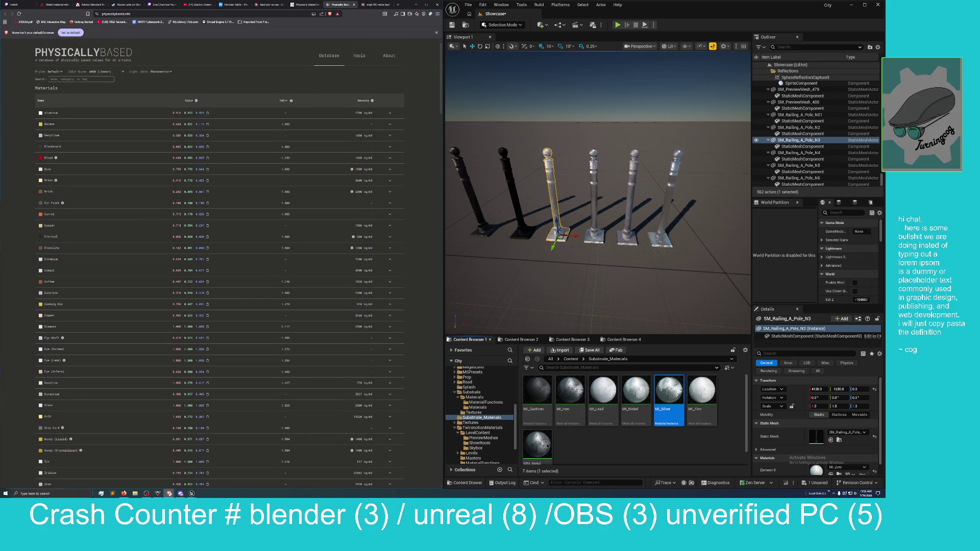
scroll(593, 447, down, 1)
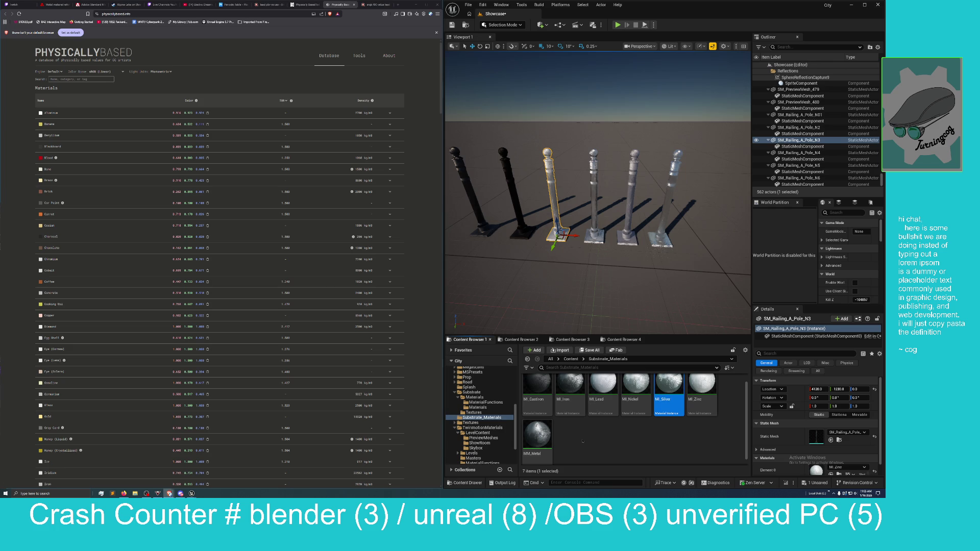
Create a new material instance of MM_Metal named MI_brass.
right_click(538, 436)
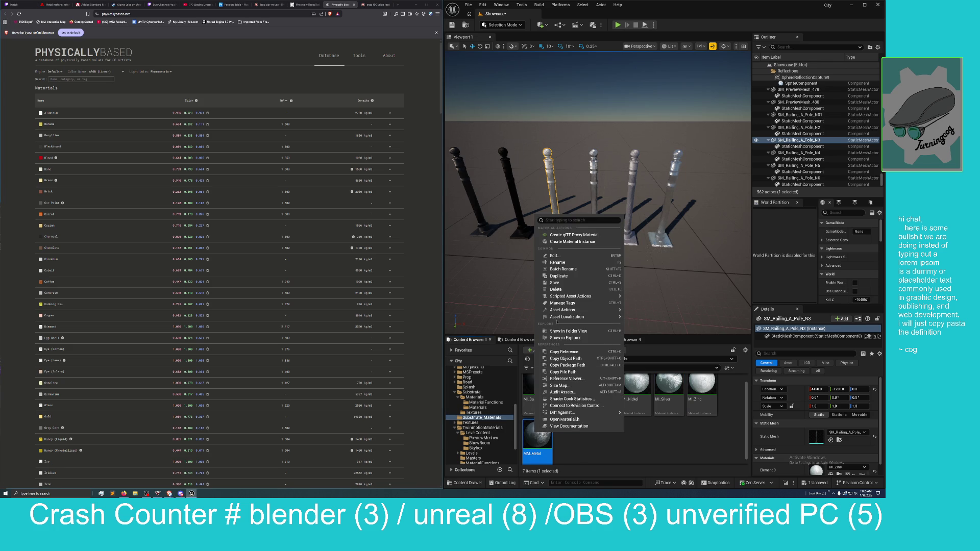
click(573, 244)
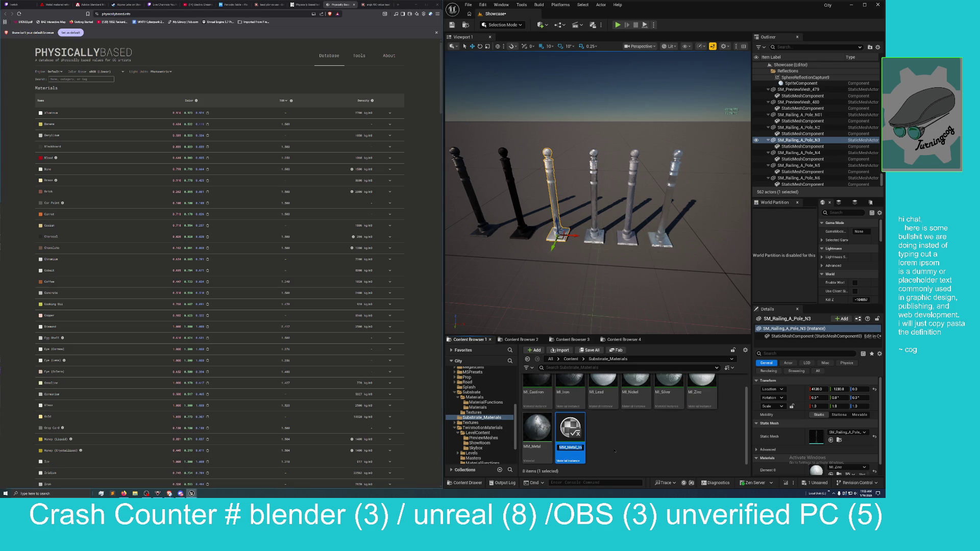
text(MI_)
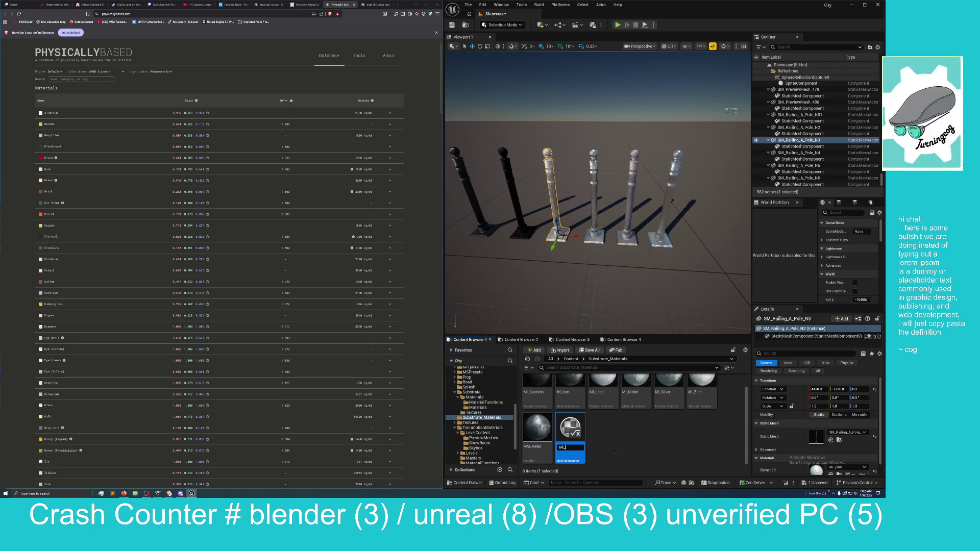
text(brass)
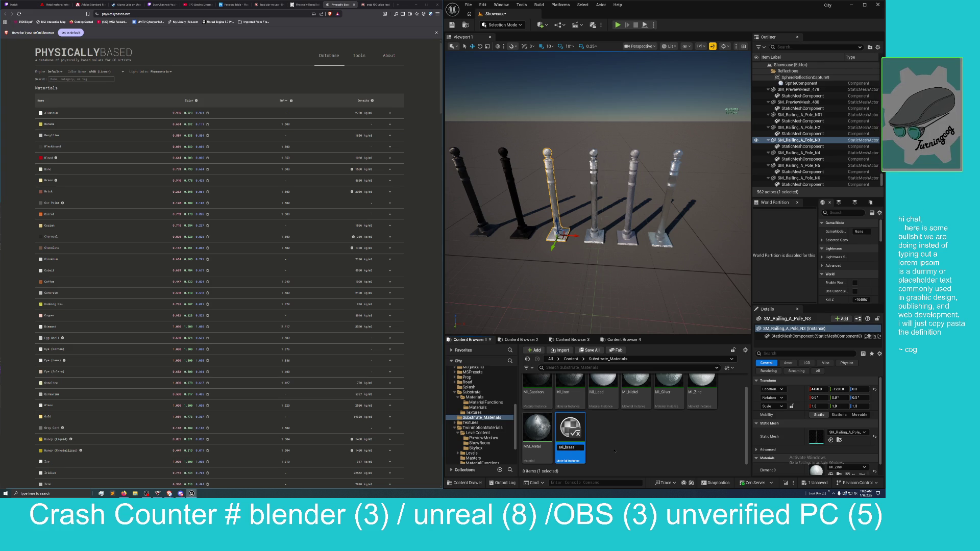
key(Return)
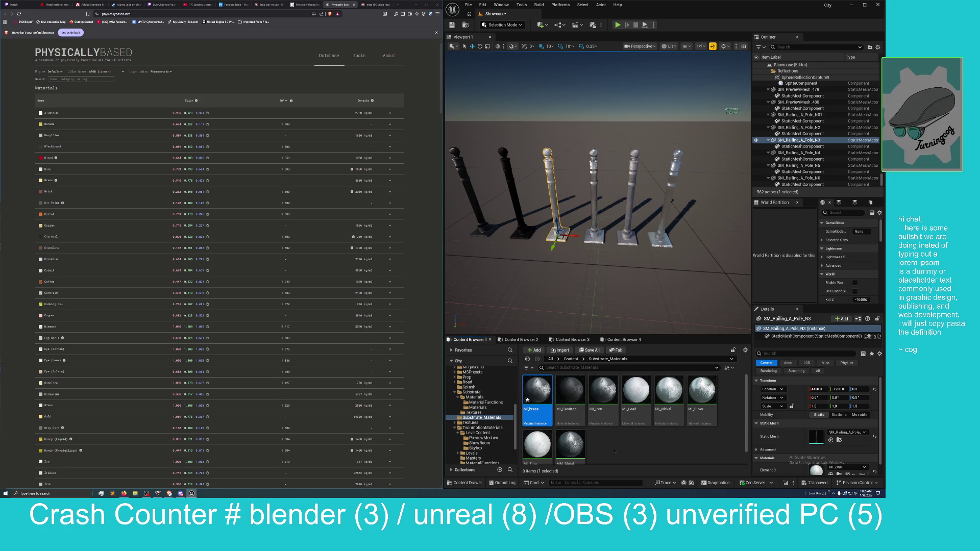
Rename MI_brass to MI_Brass with a capital B and open it for editing.
right_click(533, 406)
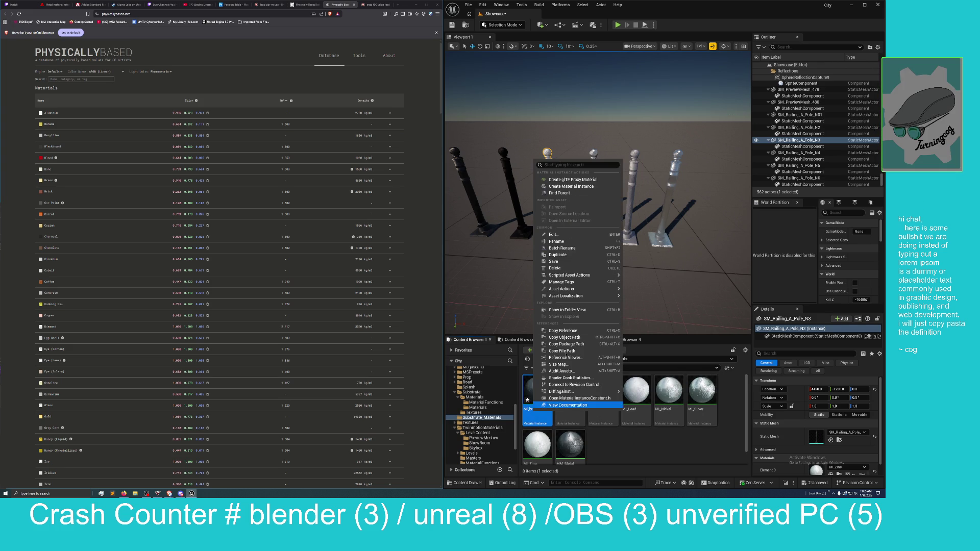
click(556, 241)
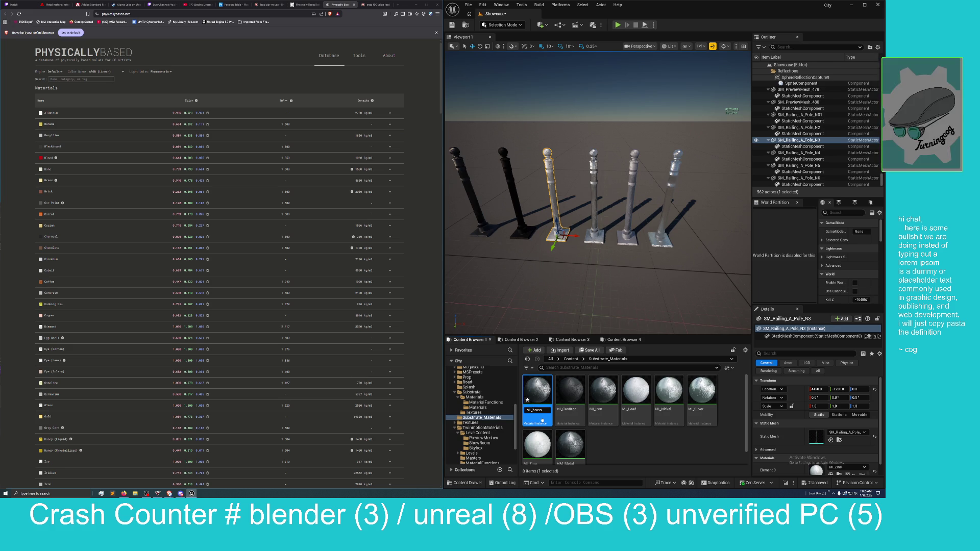
text(B)
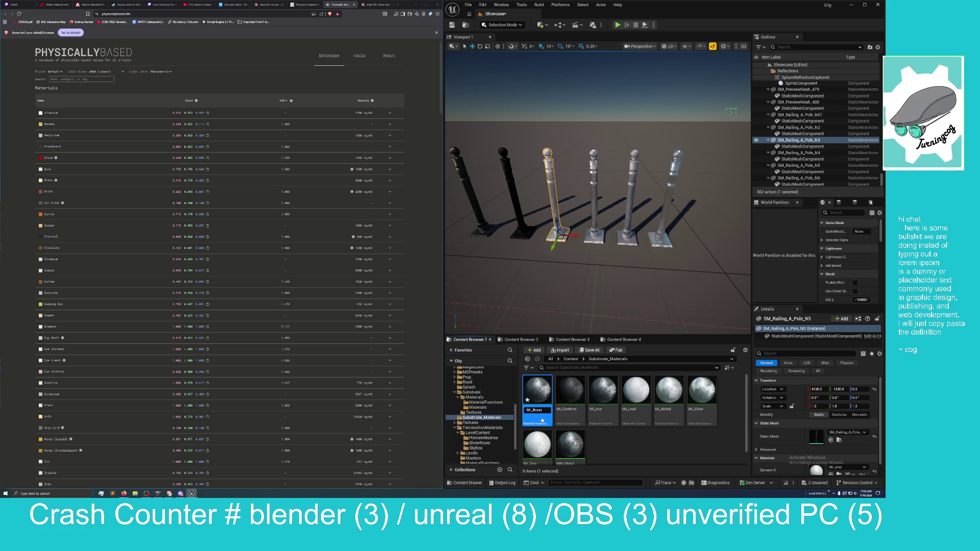
key(Return)
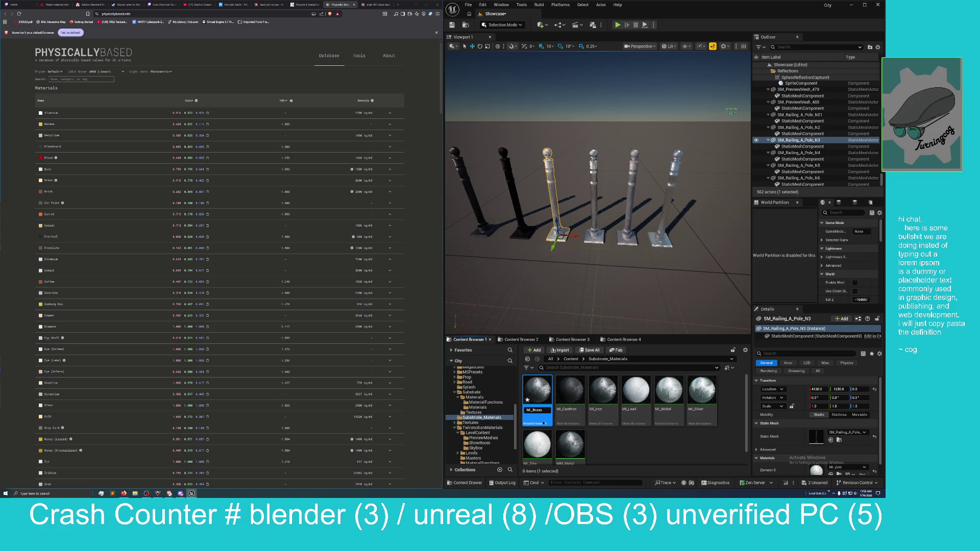
double_click(537, 403)
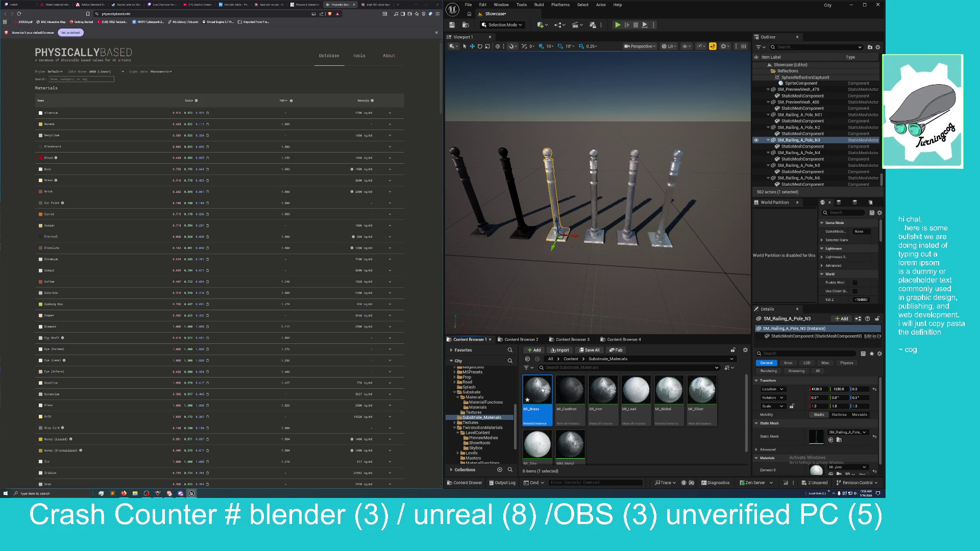
With the Brass reference values shown, enable MI_Brass's Roughness override and set it to 0.3.
mouse_move(319, 130)
mouse_down()
mouse_move(583, 127)
mouse_move(627, 112)
mouse_move(615, 120)
mouse_move(755, 111)
mouse_move(767, 82)
mouse_up()
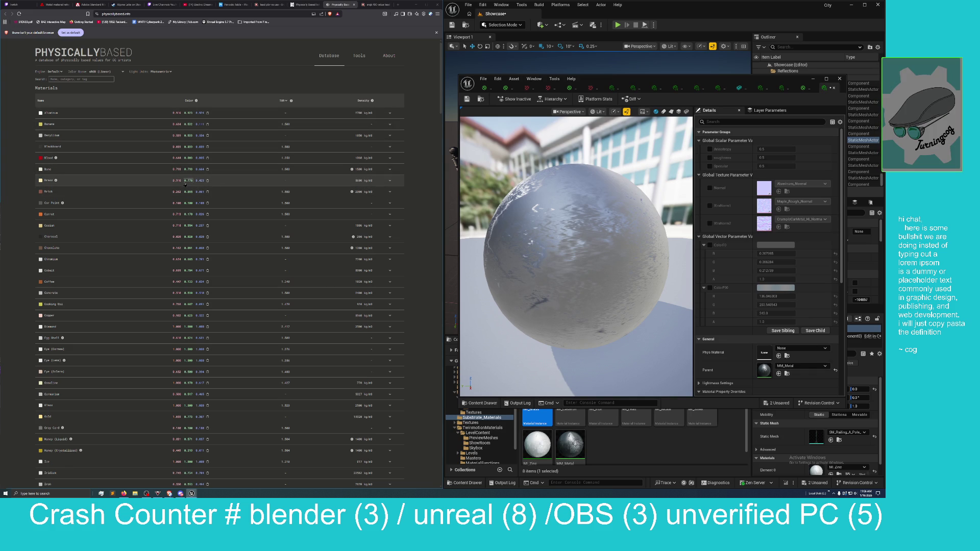
click(157, 182)
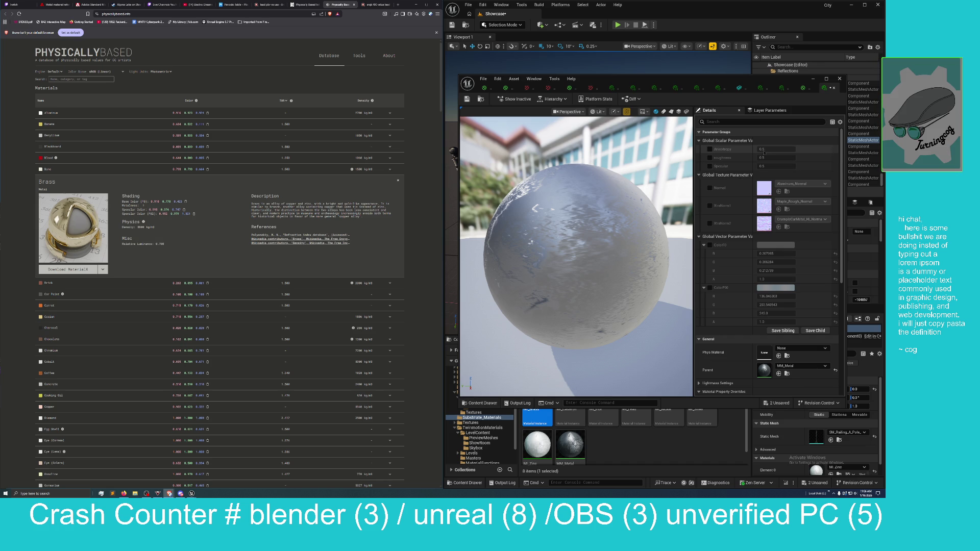
click(710, 157)
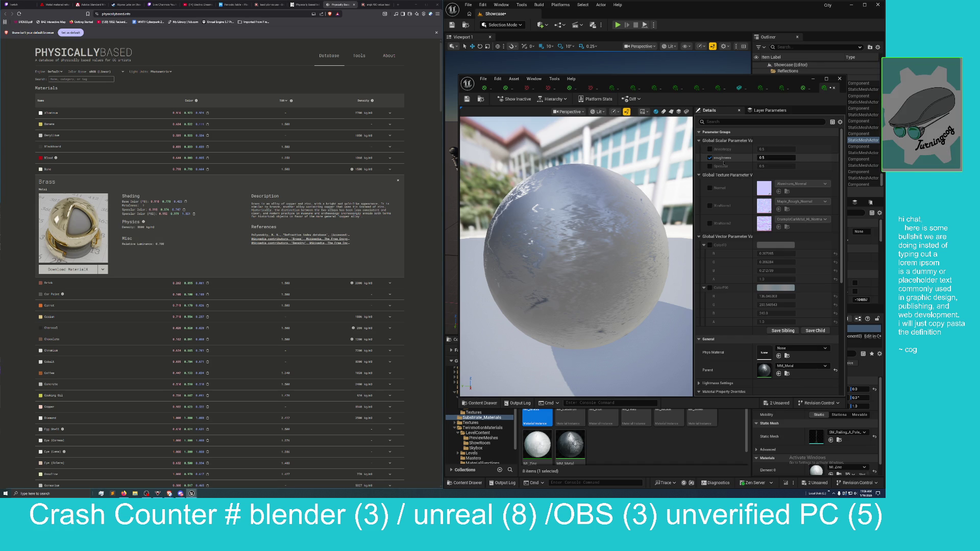
drag(768, 158, 755, 158)
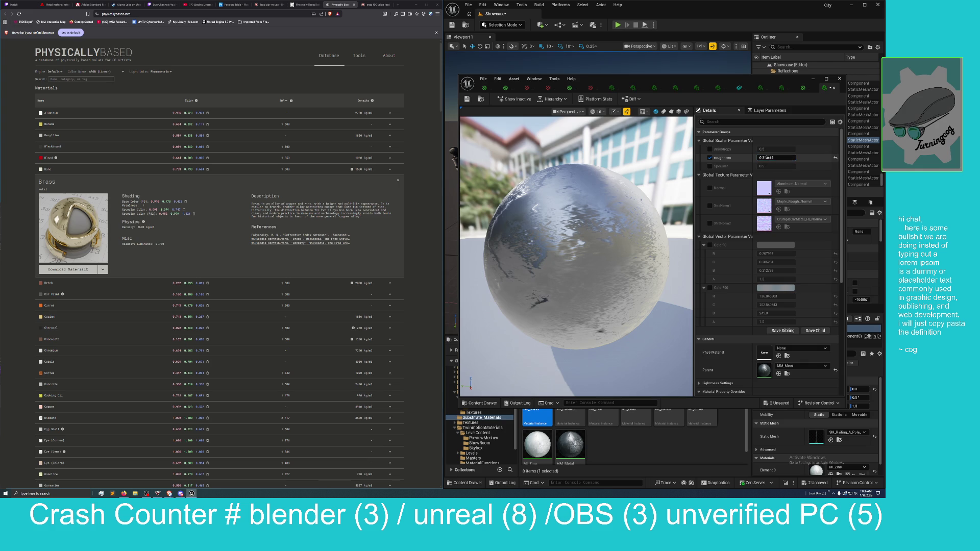
click(767, 157)
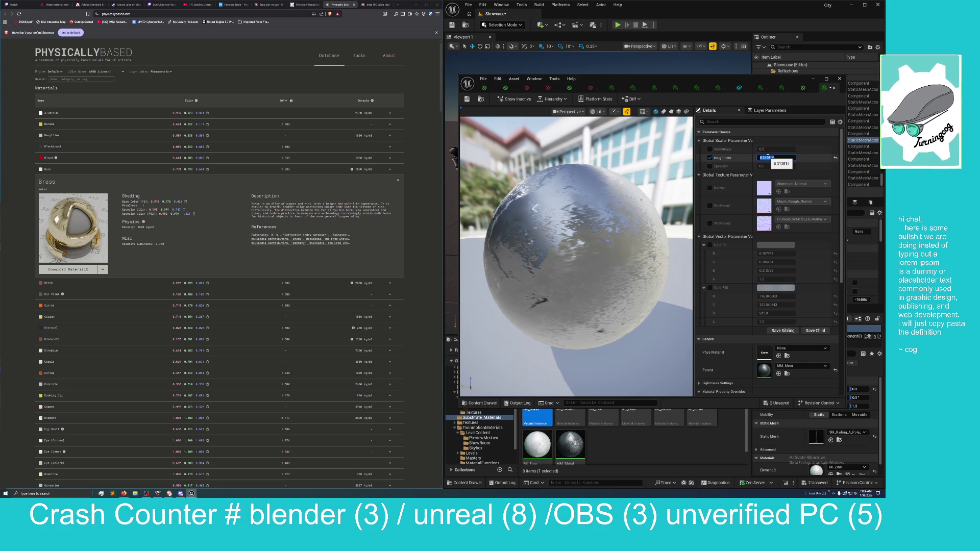
text(0.3)
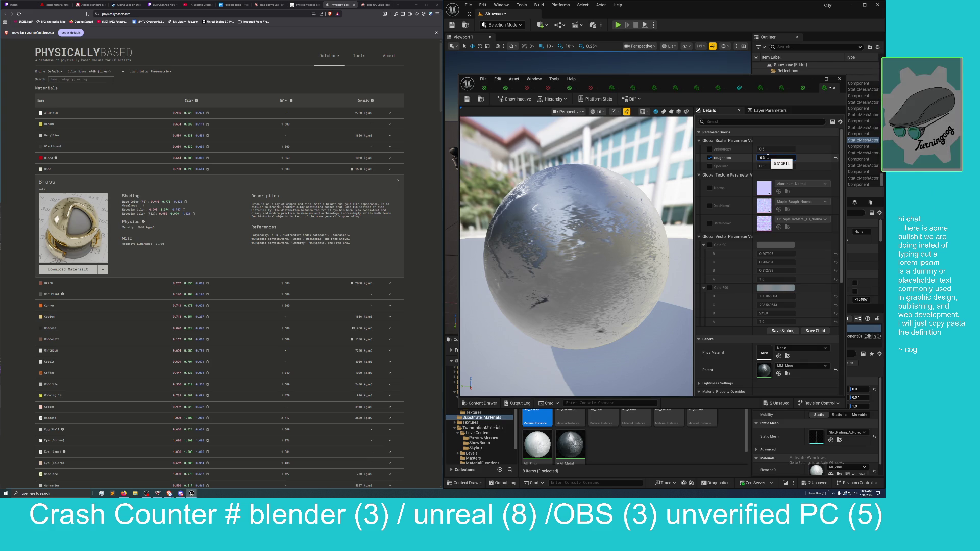
key(Return)
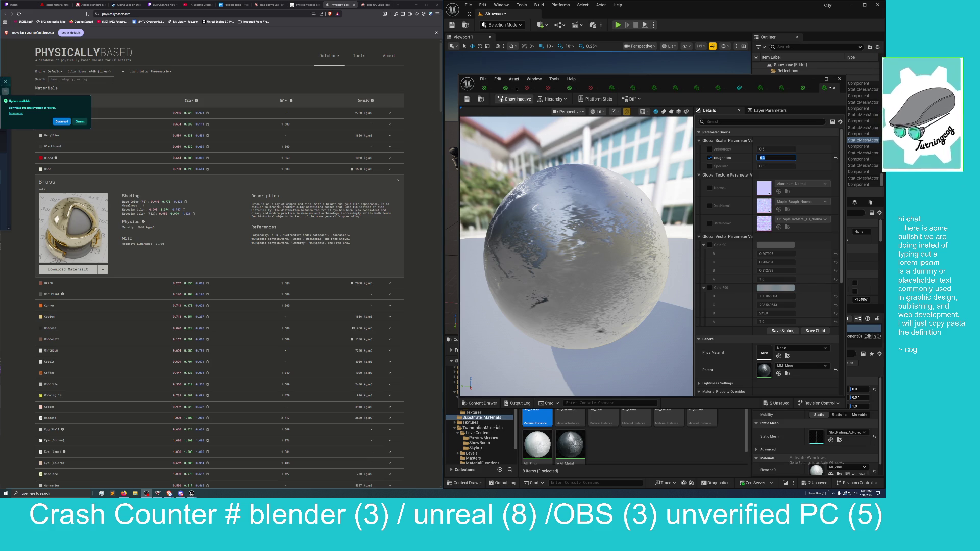
Switch the browser to the Electric Dreams and Rivian R1T demo video tab.
click(191, 6)
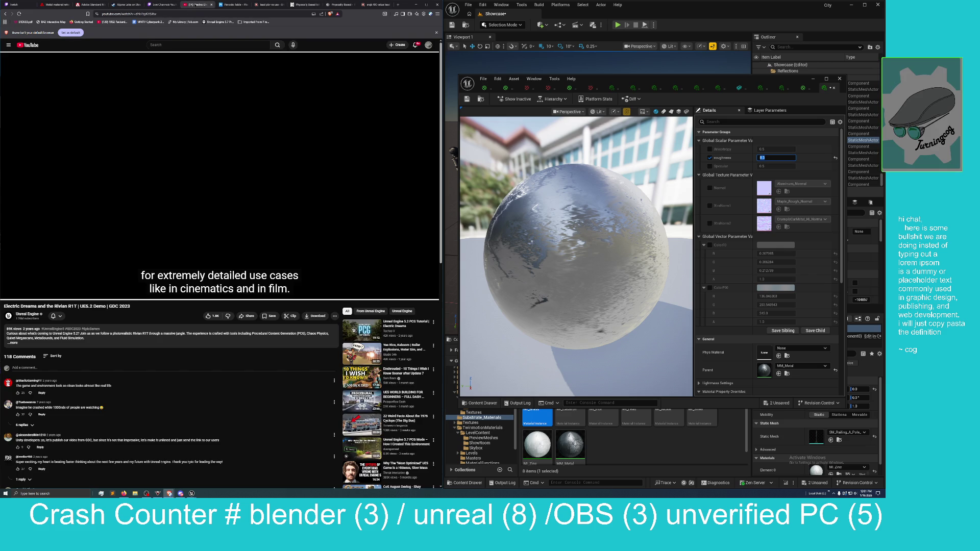
Play the Electric Dreams video from a later point, narrow the browser beside Unreal, then return to physicallybased.info.
click(182, 288)
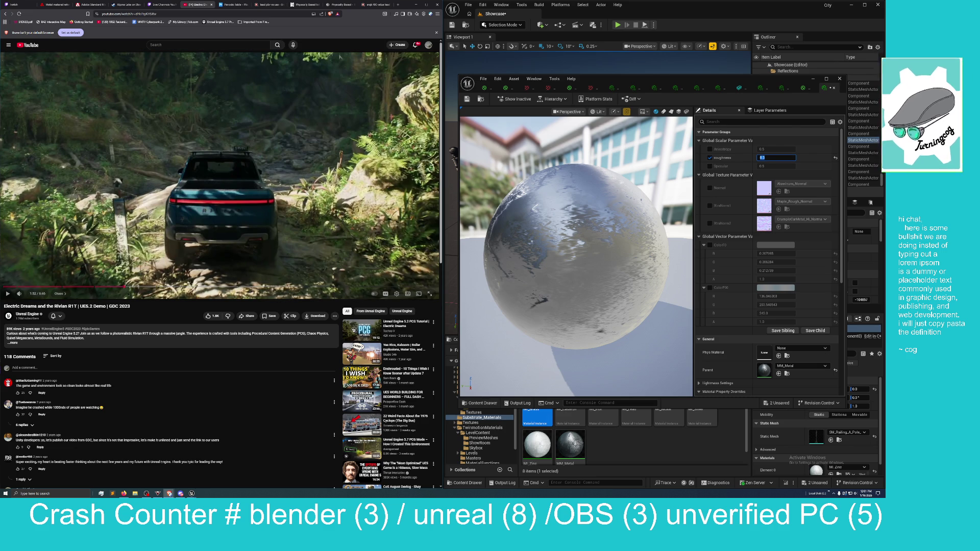
click(8, 293)
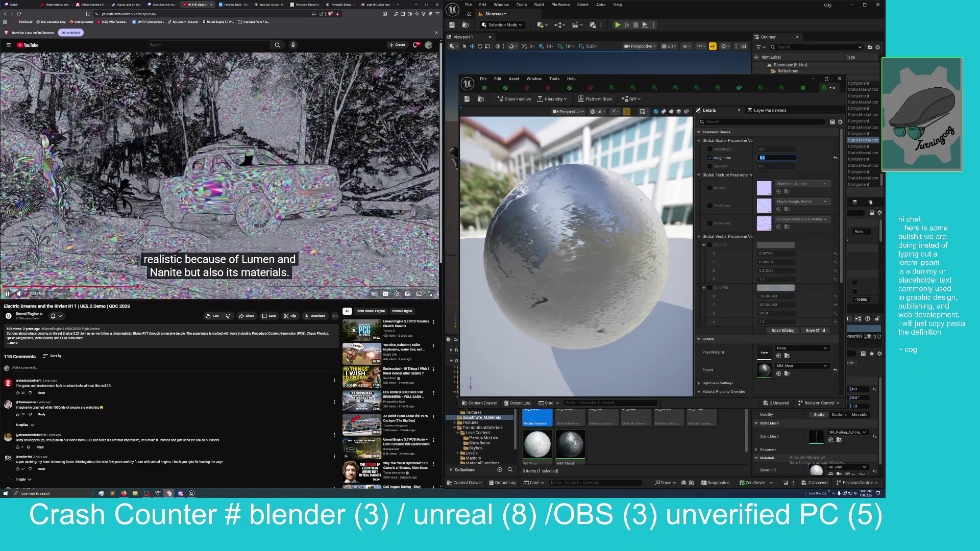
drag(443, 240, 883, 240)
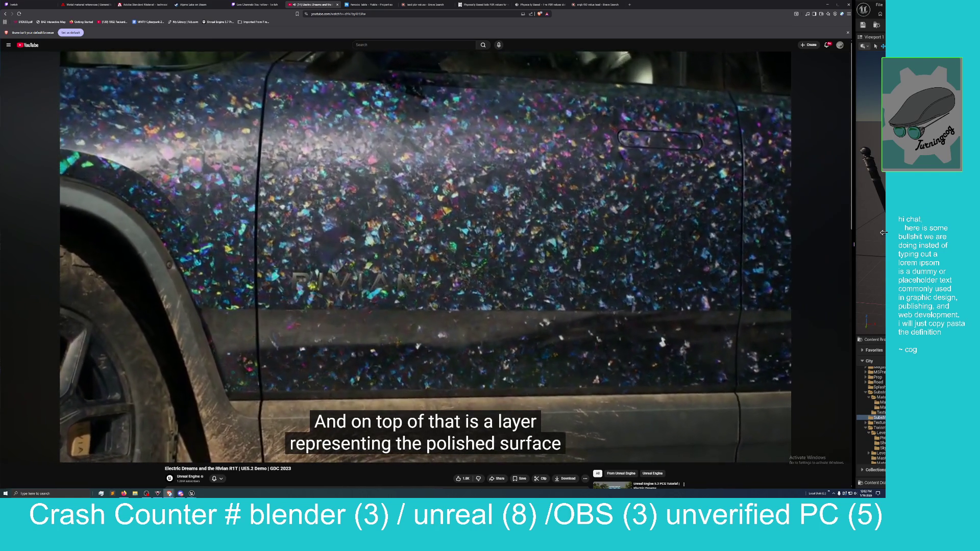
mouse_move(883, 233)
mouse_down()
mouse_move(684, 256)
mouse_move(311, 255)
mouse_move(442, 255)
mouse_up()
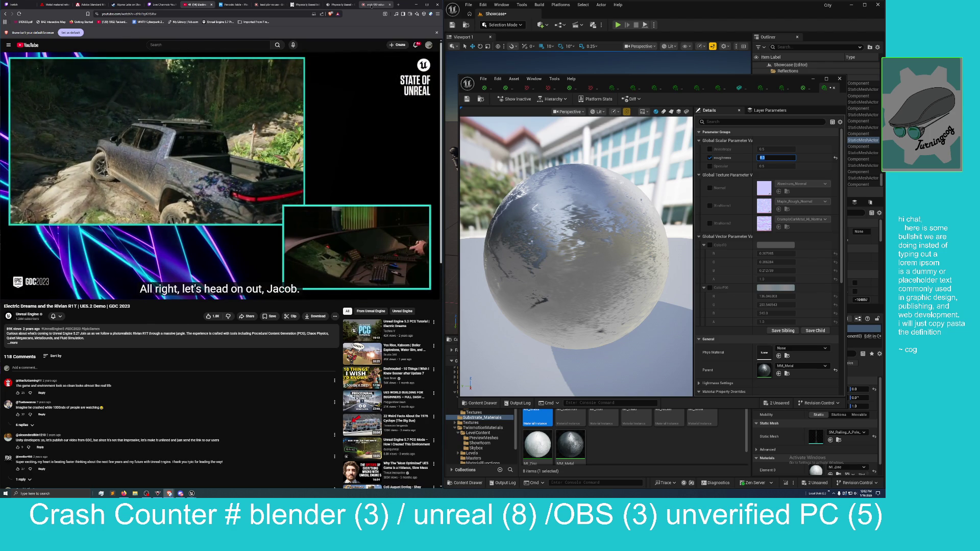
click(337, 4)
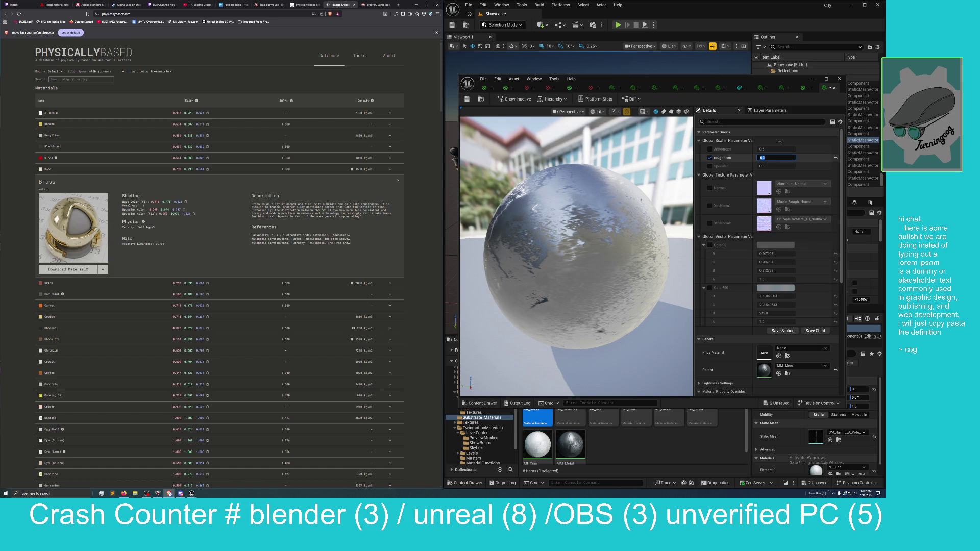
Close the MI_Brass editor and save MI_Brass together with the Showcase level.
click(833, 88)
mouse_move(714, 10)
mouse_down()
mouse_move(705, 144)
mouse_move(239, 147)
mouse_move(259, 137)
mouse_up()
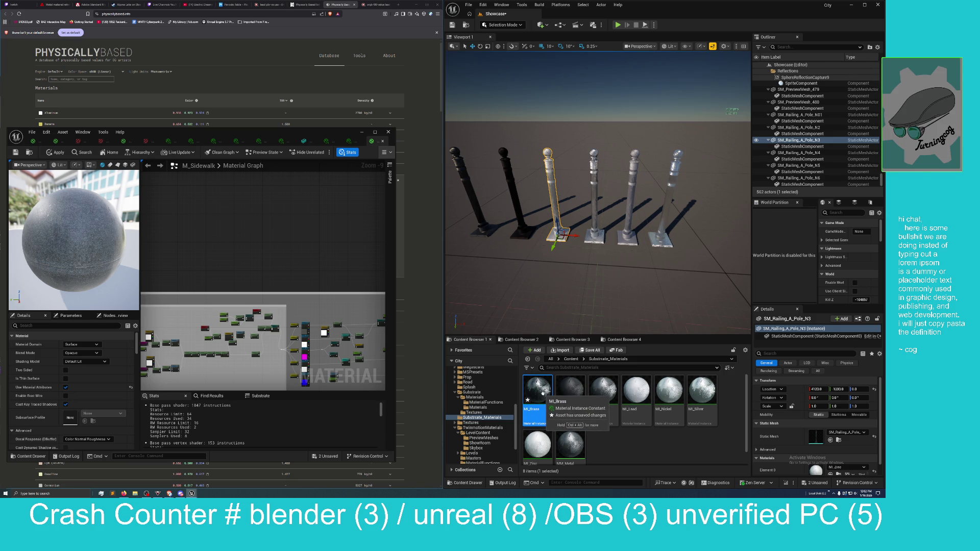
click(817, 483)
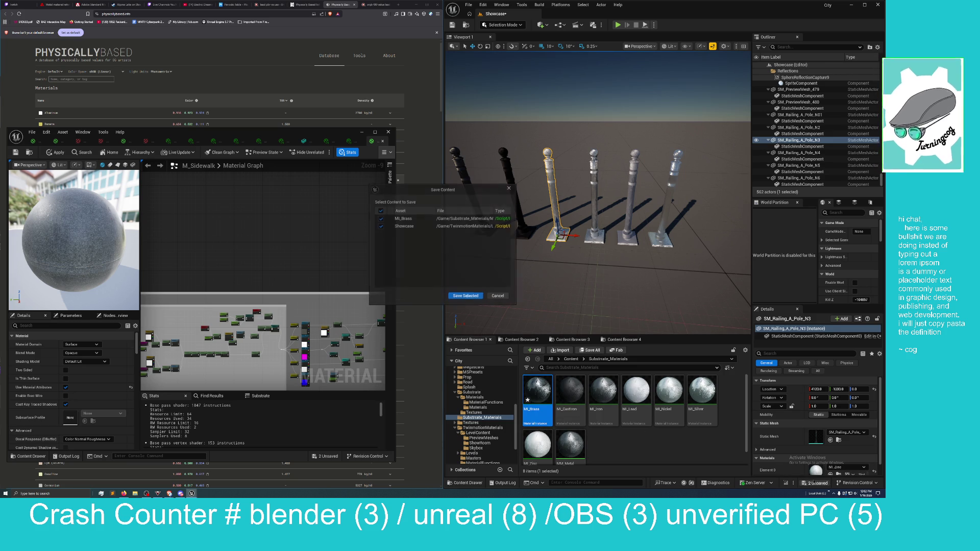
click(466, 295)
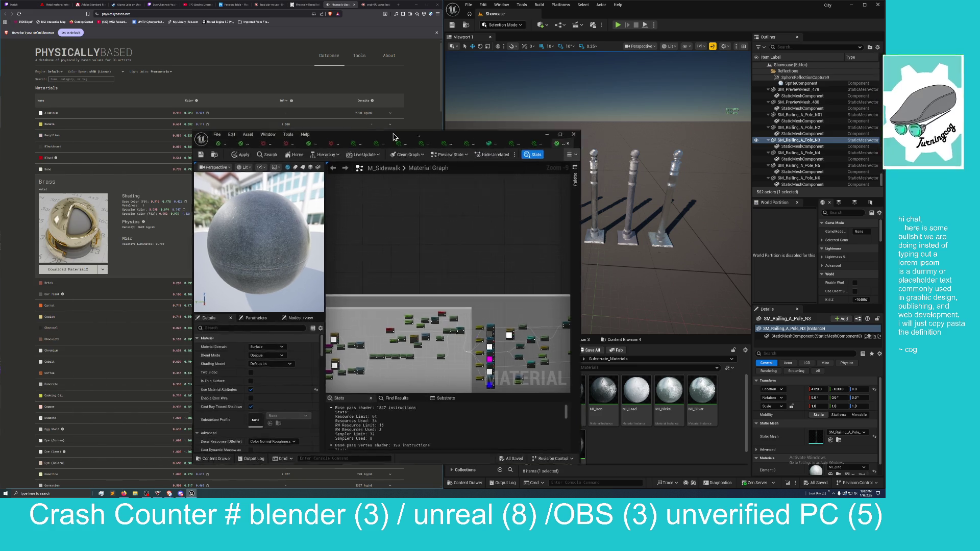
Bring the M_Substrate_ShaderBall_Opal editor forward full-screen and orbit around the opal preview ball.
mouse_move(230, 176)
mouse_down()
mouse_move(437, 154)
mouse_move(430, 127)
mouse_move(252, 83)
mouse_up()
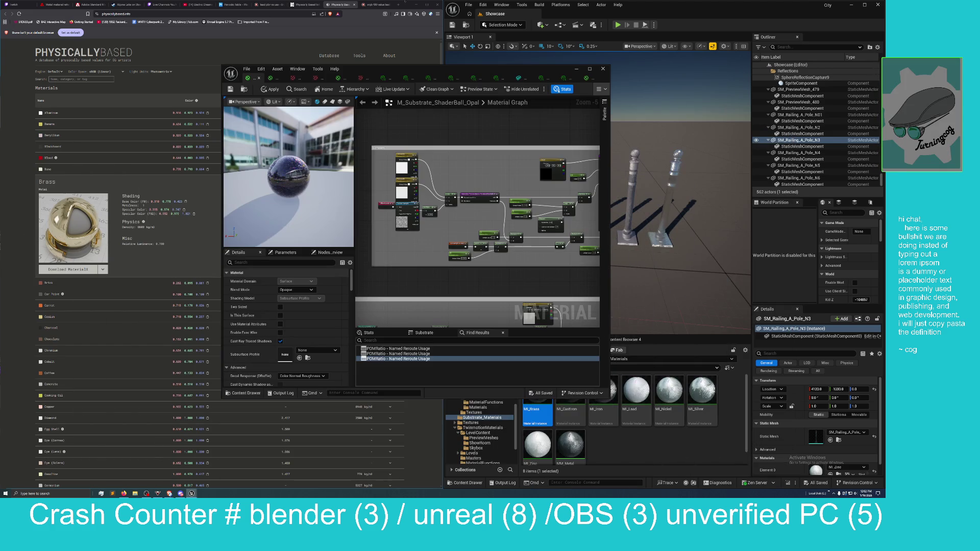
double_click(399, 74)
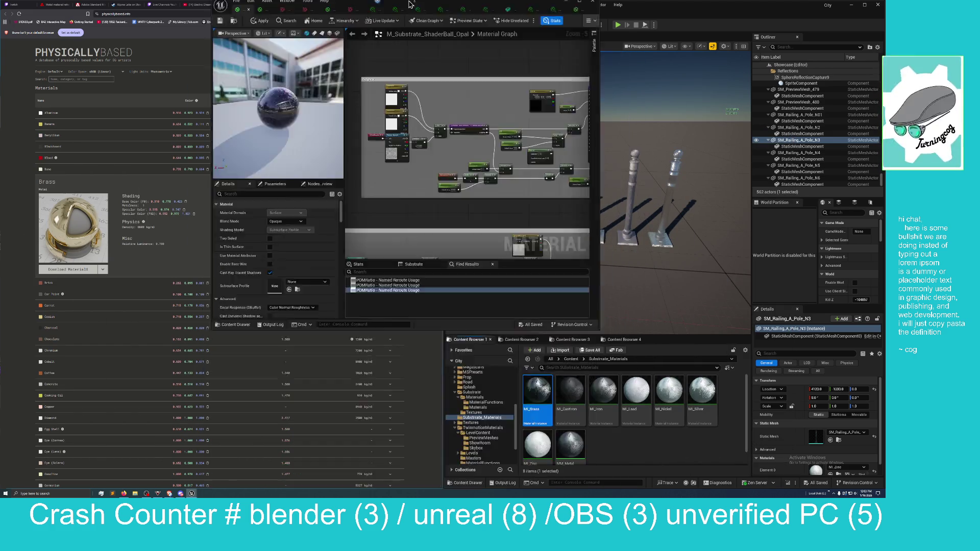
scroll(295, 192, up, 6)
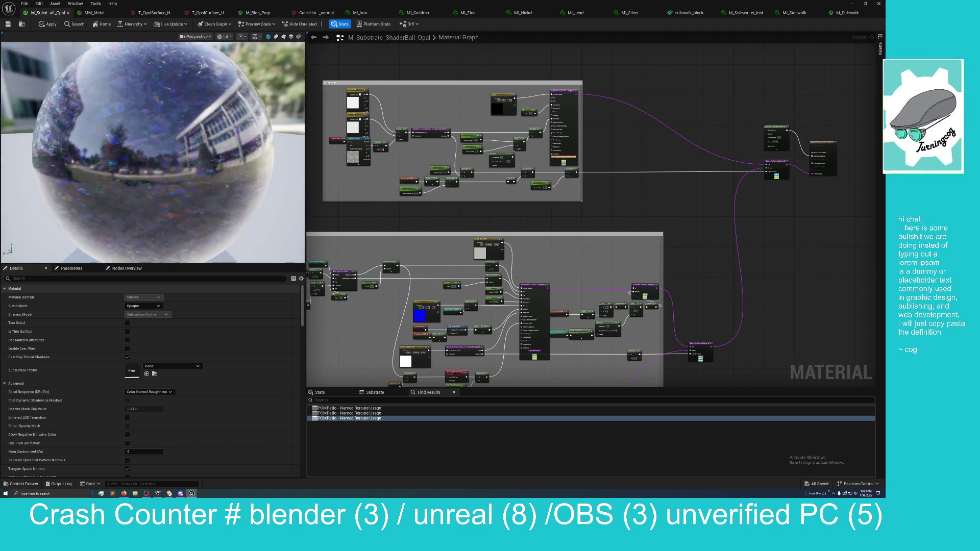
scroll(153, 152, up, 2)
scroll(153, 152, down, 8)
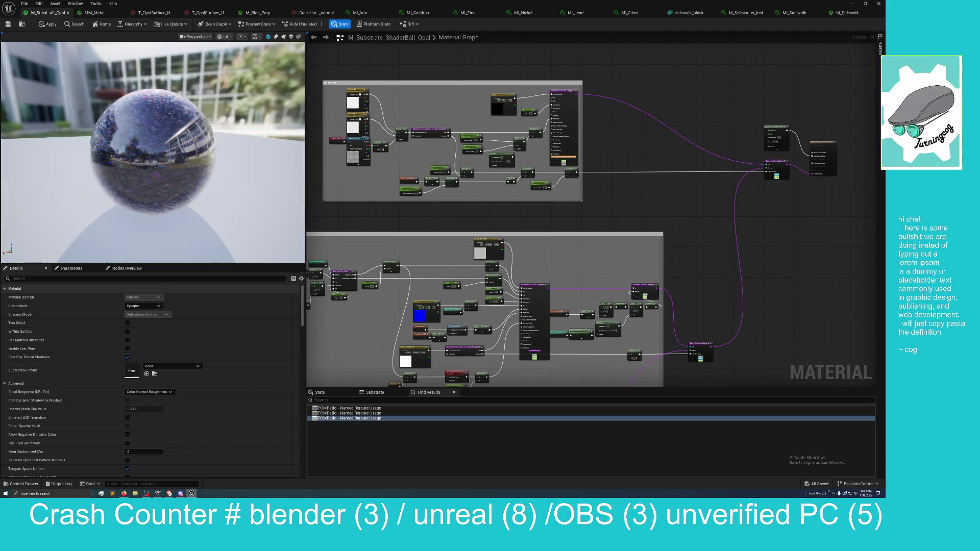
drag(154, 152, 310, 183)
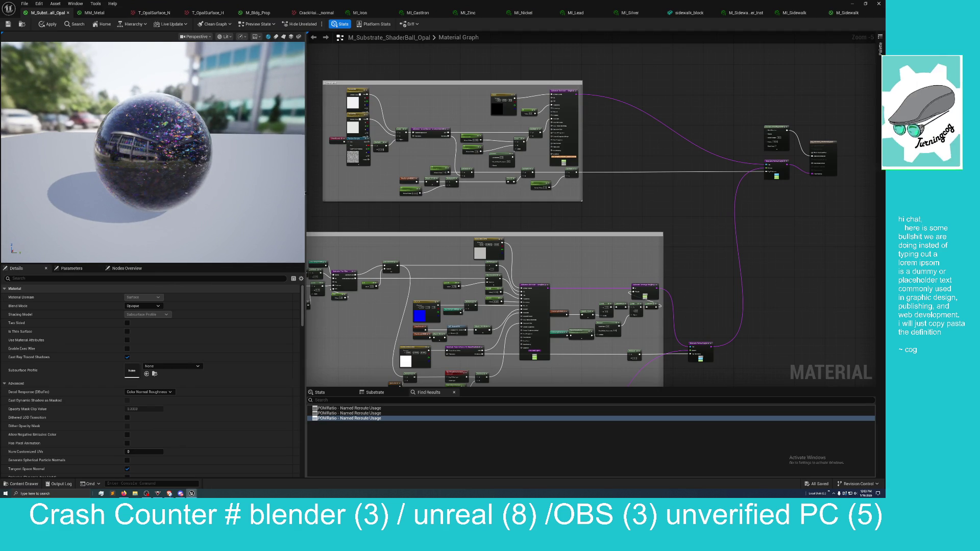
Enlarge the material preview, zoom in and out on the opal's iridescent flakes, then widen the graph again.
drag(305, 191, 521, 202)
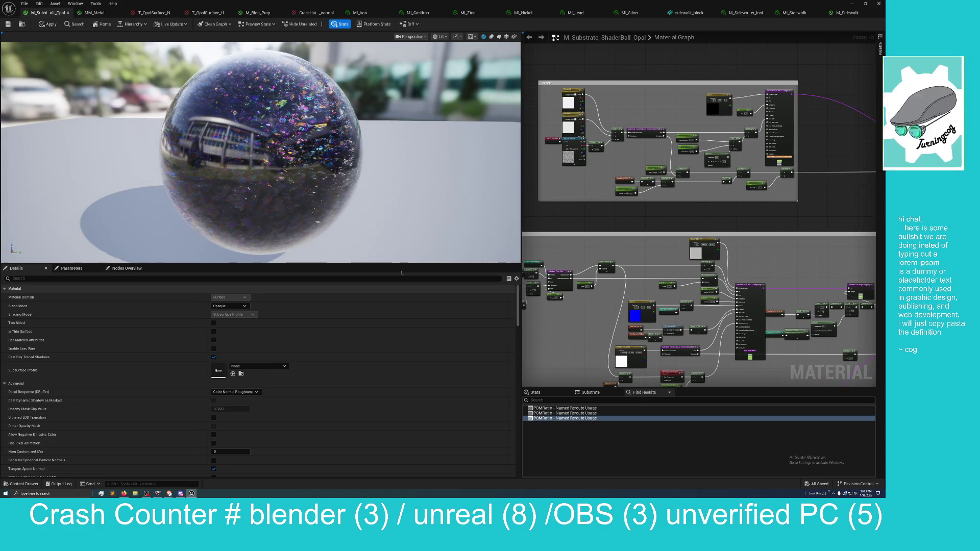
drag(410, 263, 413, 411)
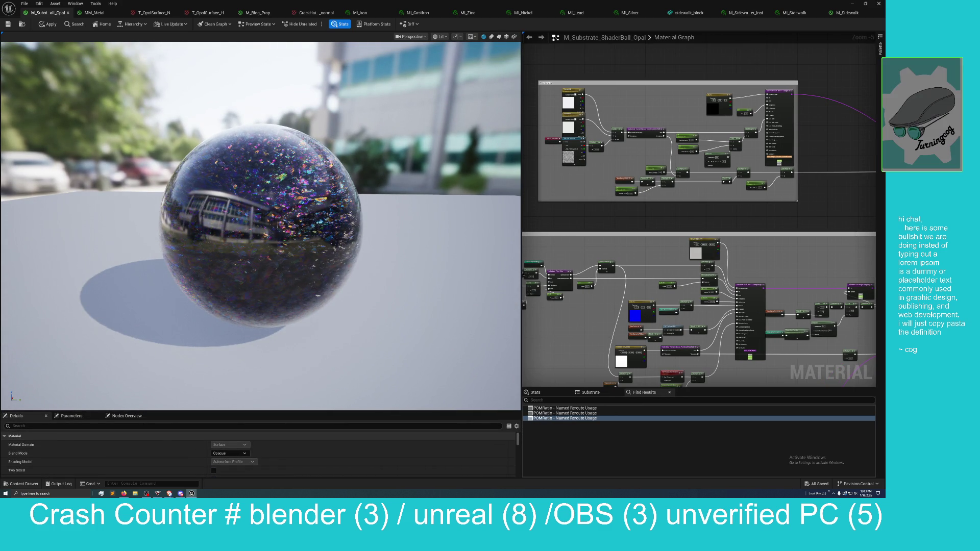
scroll(313, 266, up, 10)
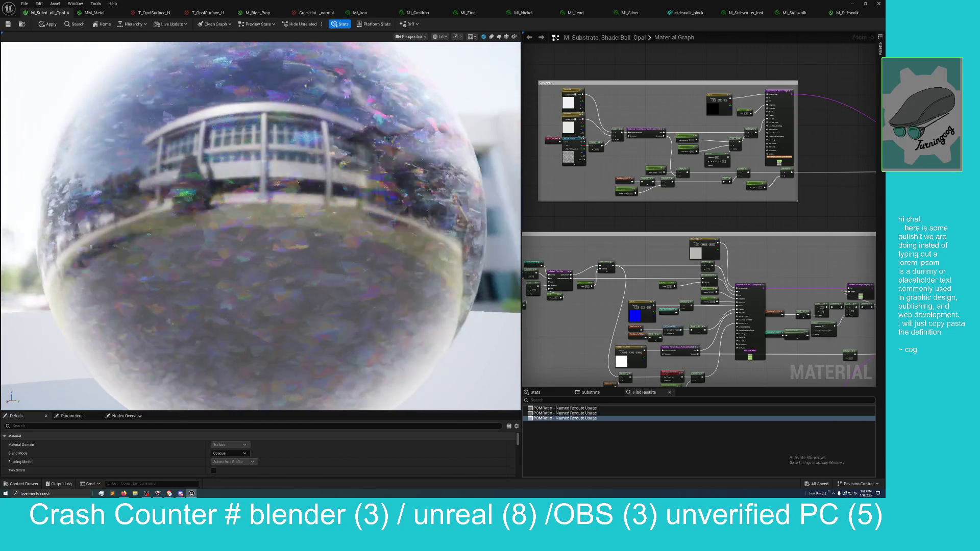
scroll(316, 274, down, 5)
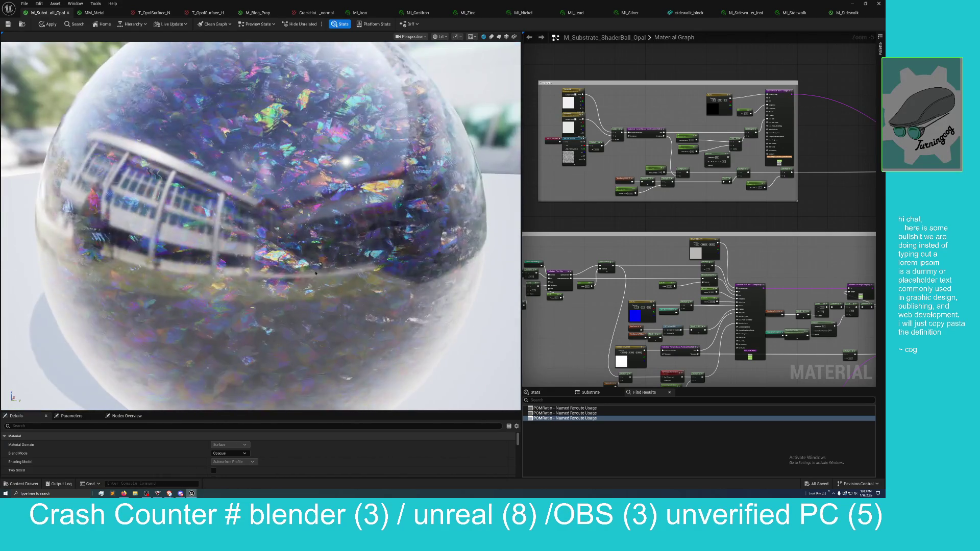
scroll(316, 273, up, 2)
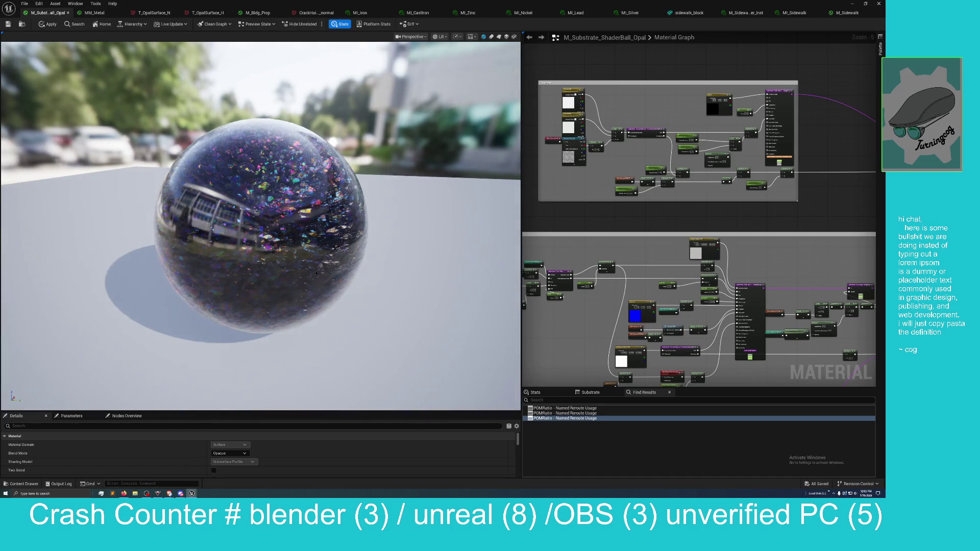
scroll(316, 273, down, 2)
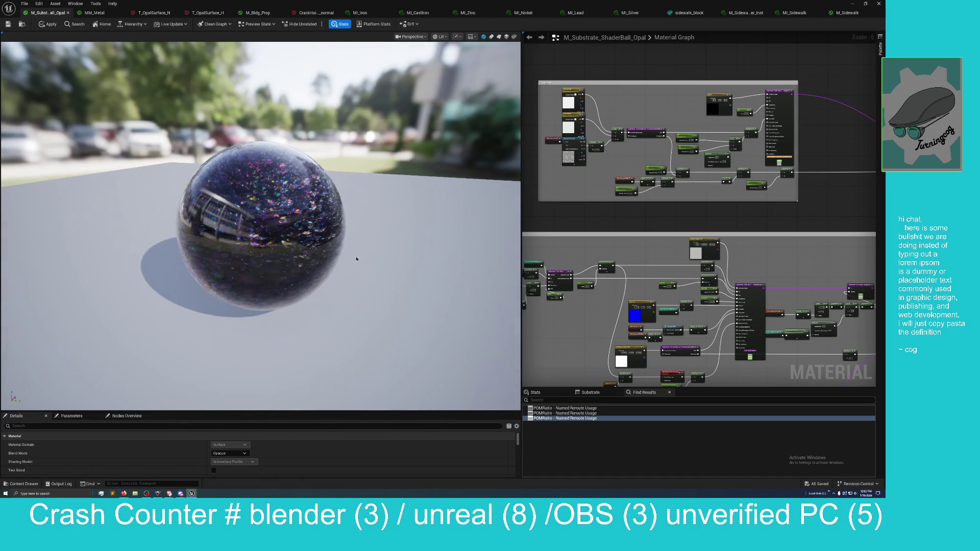
drag(521, 225, 245, 236)
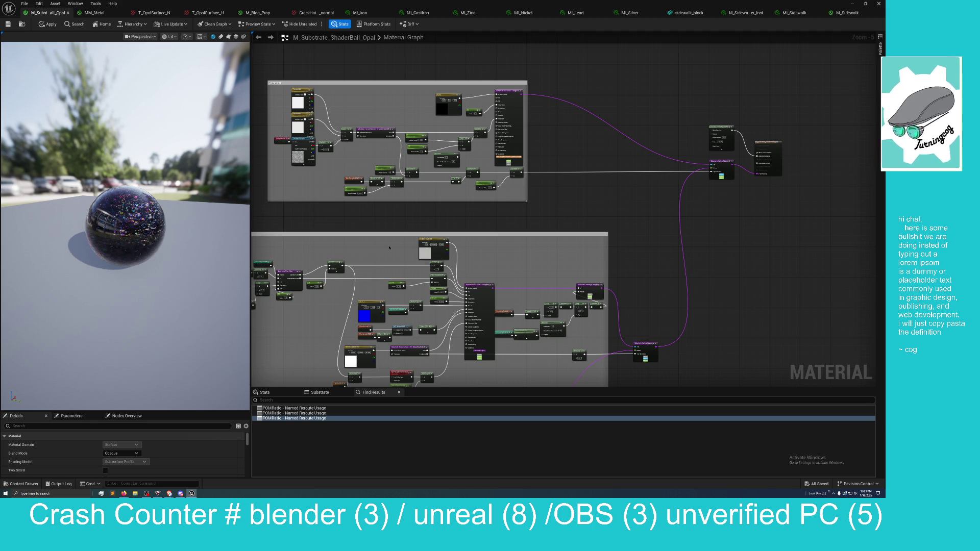
Navigate the opal graph to the flake texture sections and select the Texture Sample node.
mouse_move(360, 223)
mouse_down()
mouse_move(439, 222)
mouse_move(456, 234)
mouse_up()
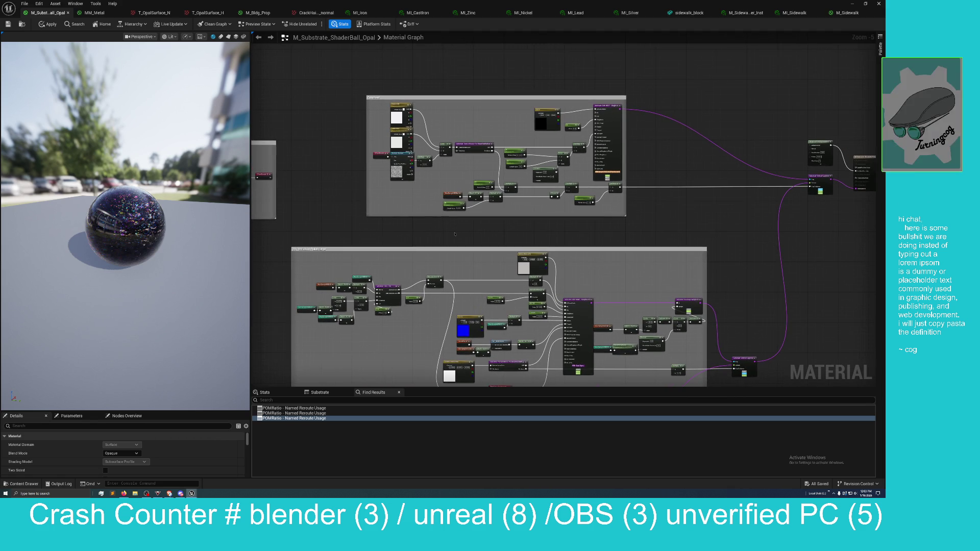
scroll(456, 234, down, 6)
mouse_move(367, 299)
mouse_down()
mouse_move(457, 312)
mouse_move(536, 306)
mouse_up()
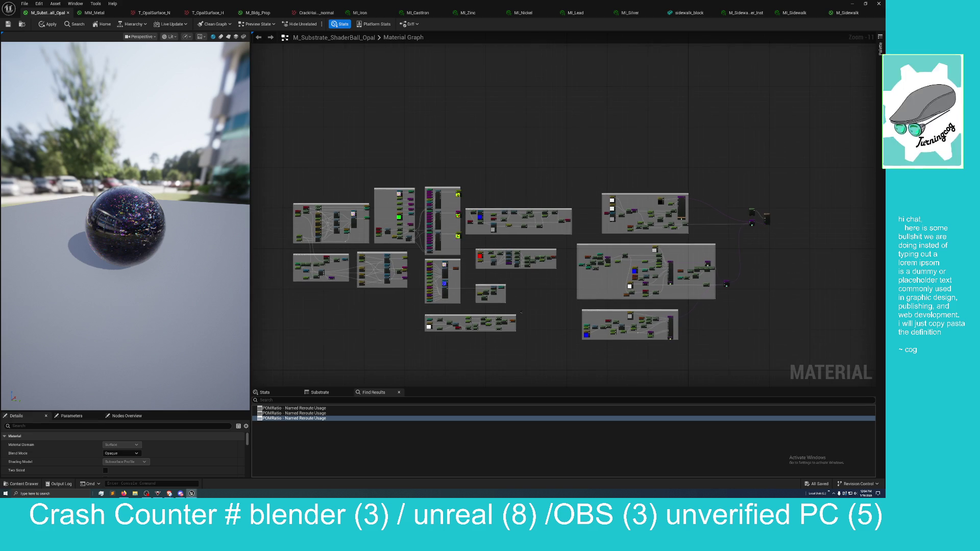
scroll(535, 307, up, 3)
drag(339, 309, 480, 333)
scroll(479, 333, up, 6)
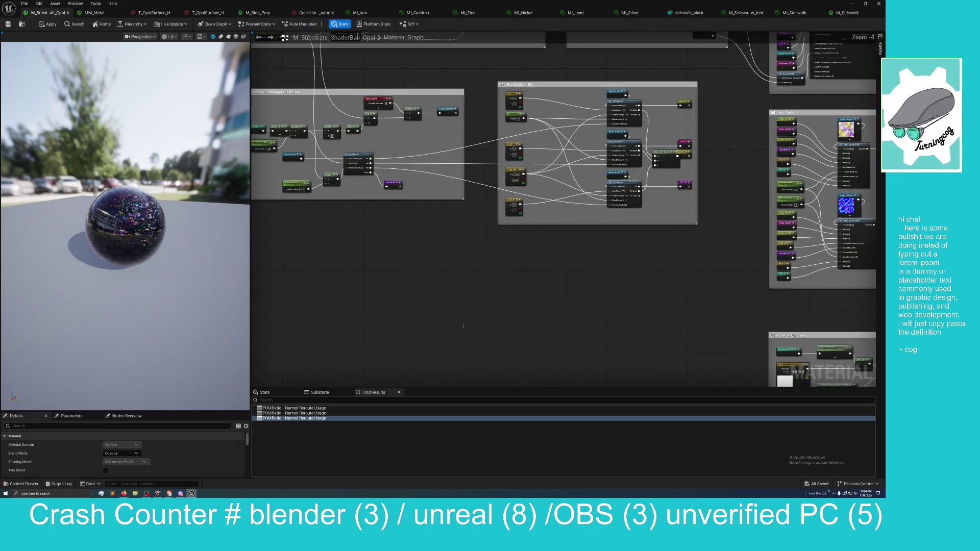
mouse_move(440, 207)
mouse_down()
mouse_move(461, 330)
mouse_move(423, 335)
mouse_up()
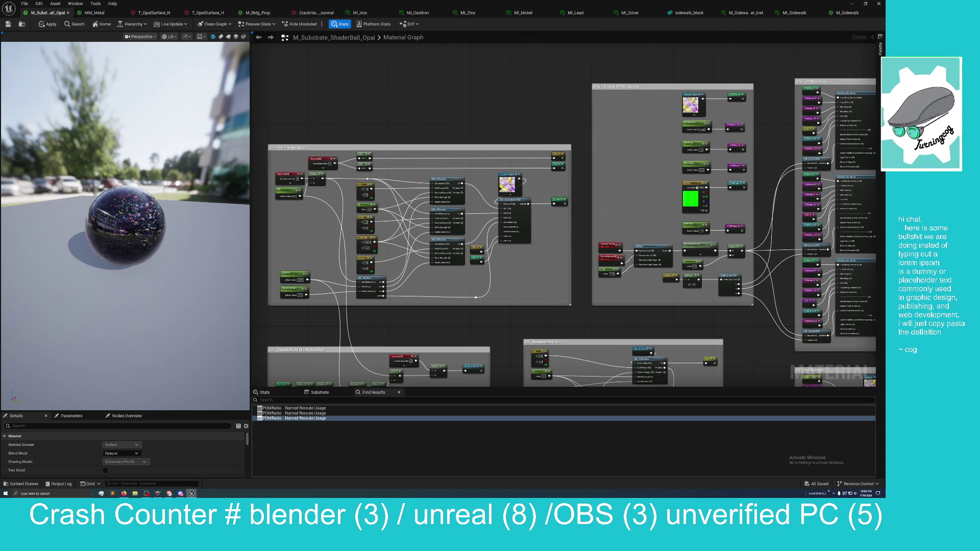
scroll(183, 257, up, 5)
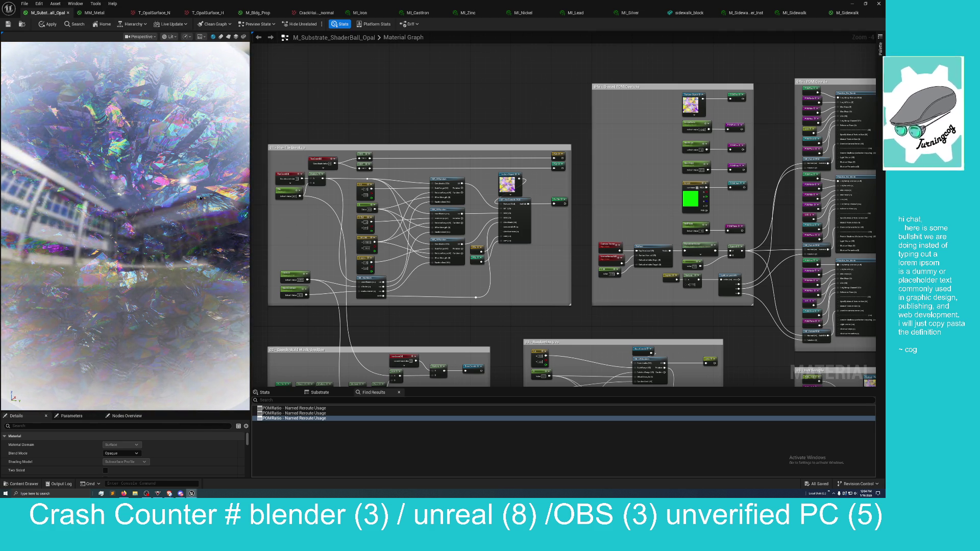
click(507, 185)
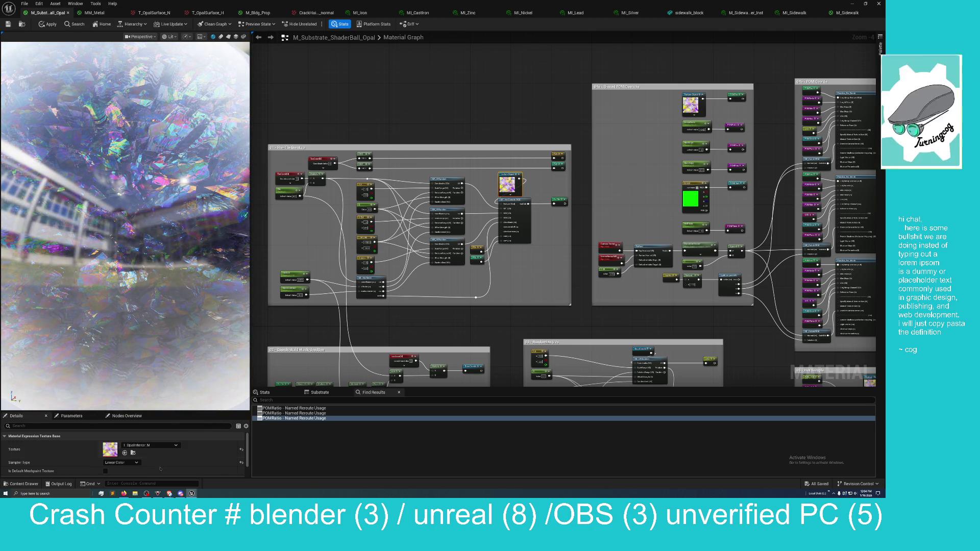
Shrink the preview for a taller Details panel, then tour the flake, layered slab and depth sections.
drag(163, 411, 146, 207)
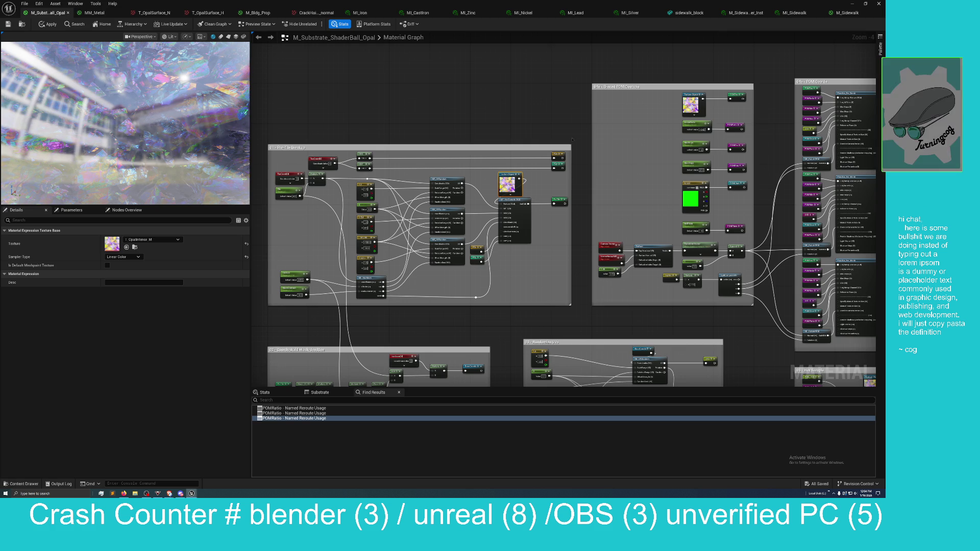
drag(581, 120, 442, 156)
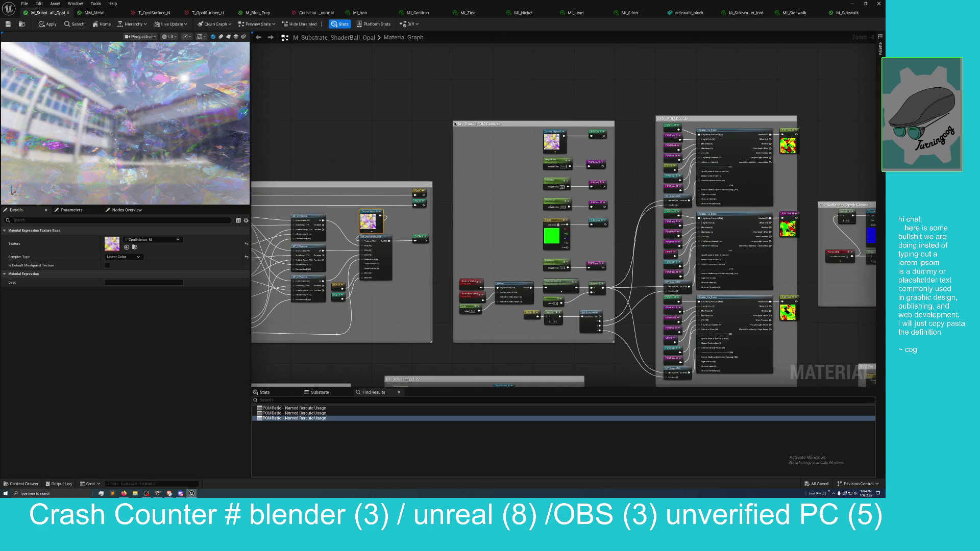
mouse_move(515, 103)
mouse_down()
mouse_move(452, 102)
mouse_move(480, 107)
mouse_move(417, 123)
mouse_move(461, 122)
mouse_up()
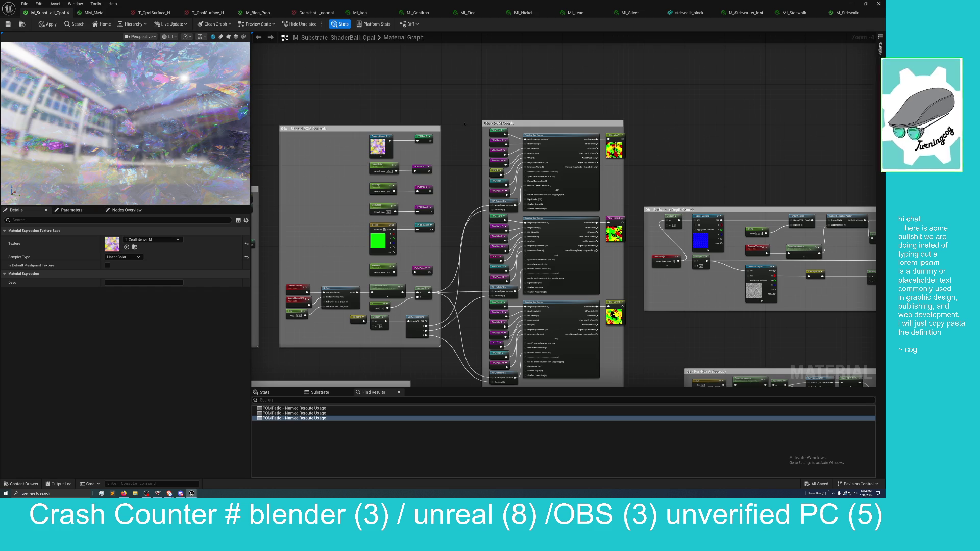
drag(465, 128, 459, 79)
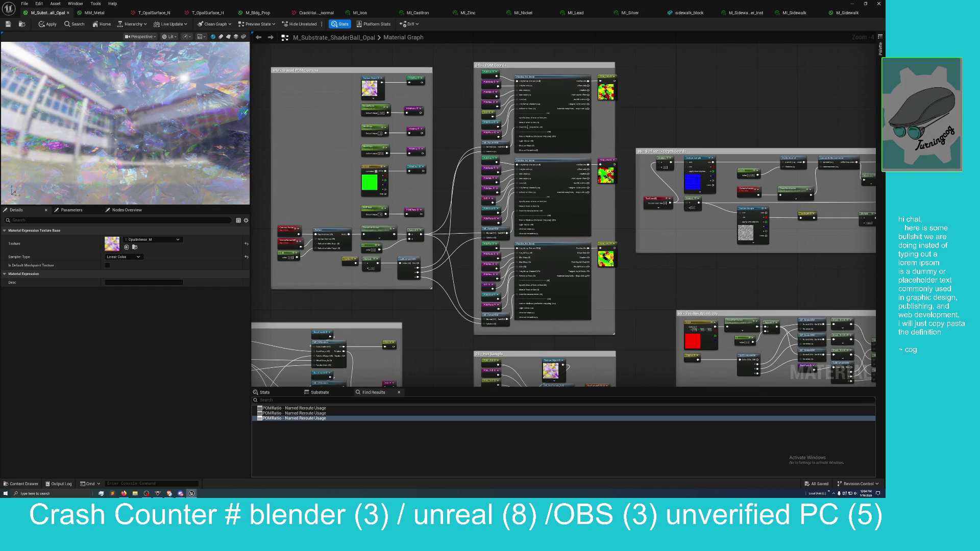
mouse_move(624, 86)
mouse_down()
mouse_move(639, 106)
mouse_move(588, 96)
mouse_up()
scroll(614, 114, down, 2)
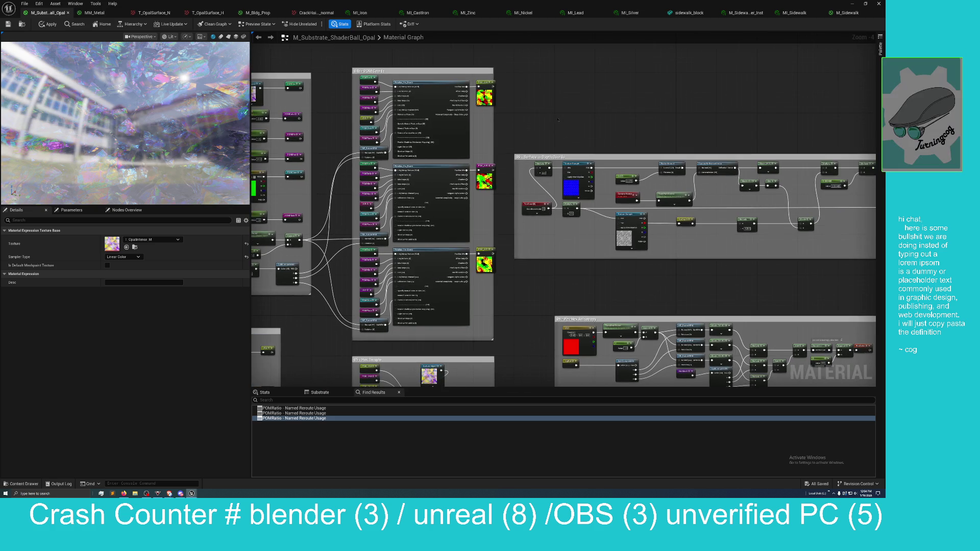
scroll(505, 156, up, 2)
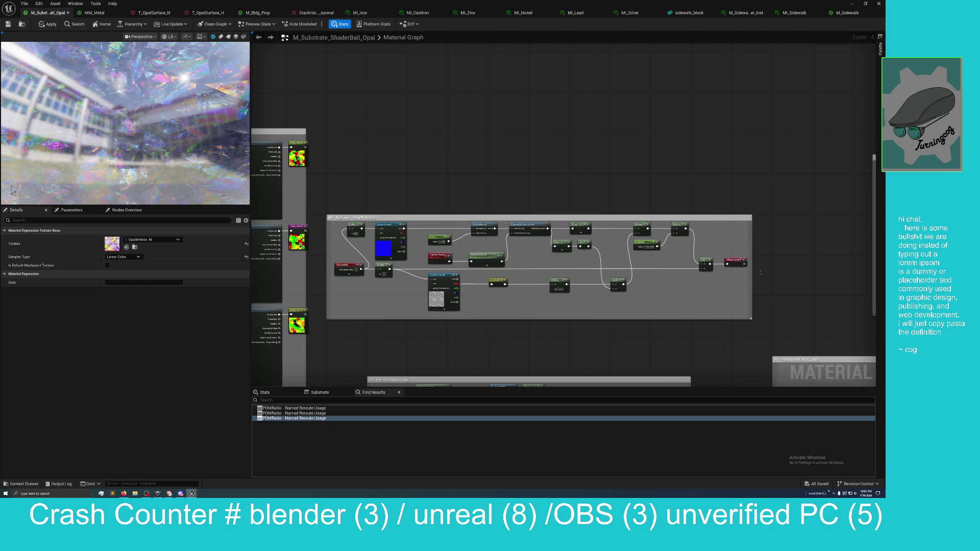
scroll(759, 272, down, 3)
Pan and zoom across the opal graph to inspect the top slab section's Slab BSDF inputs.
scroll(542, 244, down, 1)
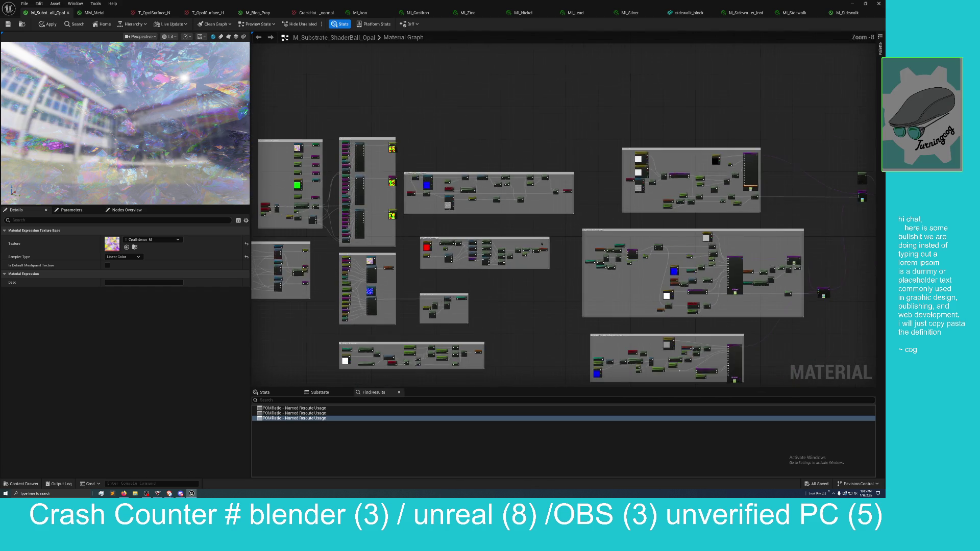
mouse_move(542, 244)
mouse_down()
mouse_move(488, 219)
mouse_move(570, 265)
mouse_move(642, 235)
mouse_up()
mouse_move(565, 177)
mouse_down()
mouse_move(331, 248)
mouse_move(307, 245)
mouse_up()
scroll(640, 241, up, 4)
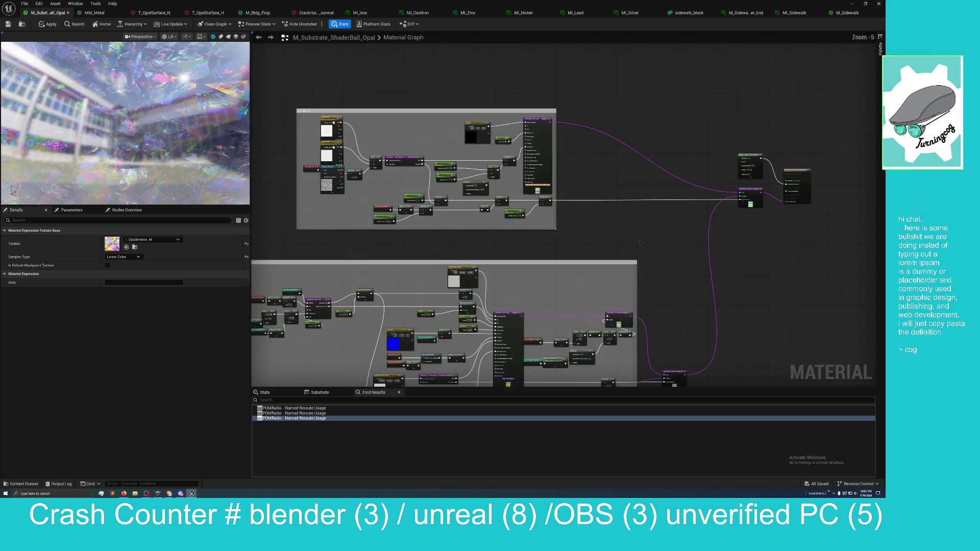
mouse_move(622, 225)
mouse_down()
mouse_move(591, 243)
mouse_move(574, 269)
mouse_move(579, 281)
mouse_up()
scroll(580, 280, up, 2)
drag(521, 196, 588, 296)
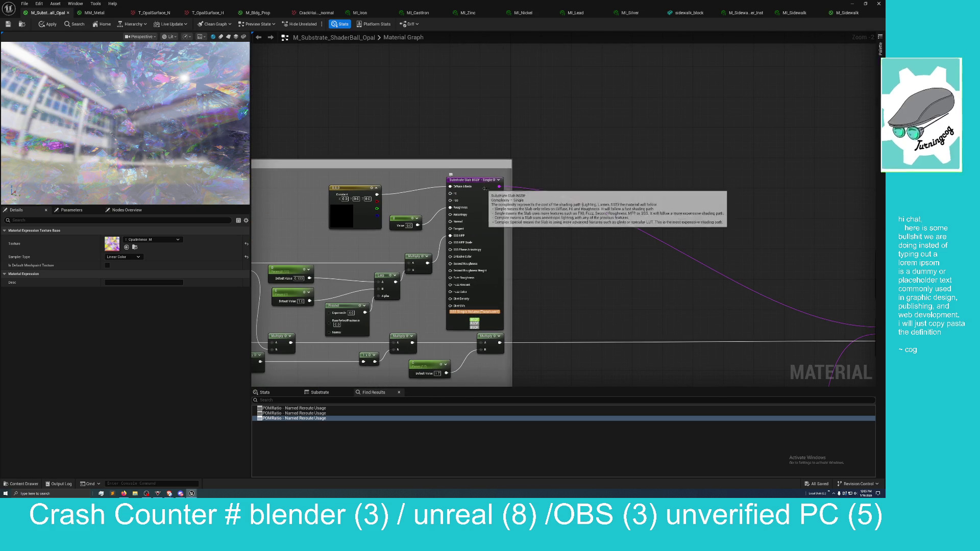
mouse_move(582, 304)
mouse_down()
mouse_move(588, 284)
mouse_move(791, 227)
mouse_move(485, 156)
mouse_move(455, 199)
mouse_move(457, 235)
mouse_move(469, 192)
mouse_up()
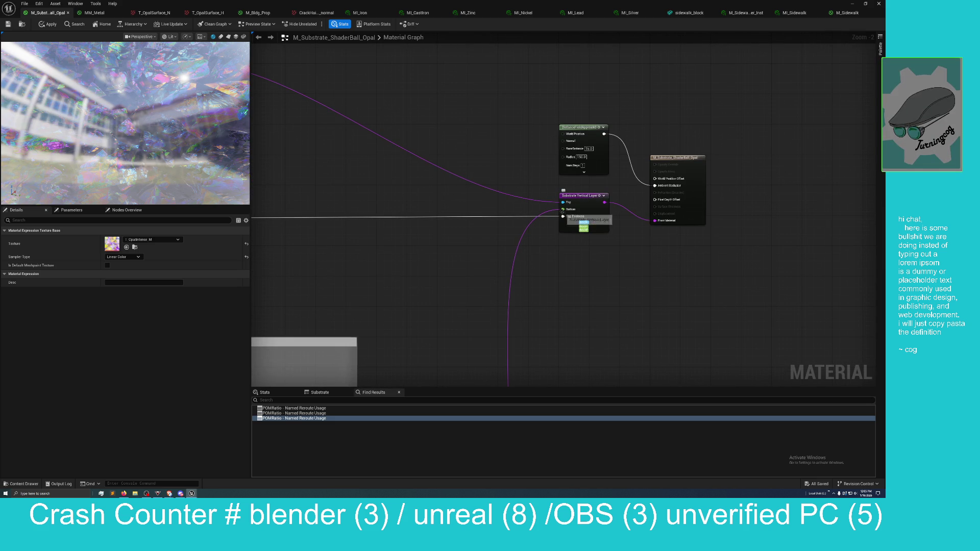
Look over the Substrate Vertical Layer and Slab BSDF nodes, then display the shader Stats tab.
mouse_move(511, 372)
mouse_down()
mouse_move(602, 77)
mouse_move(627, 66)
mouse_up()
scroll(551, 165, down, 1)
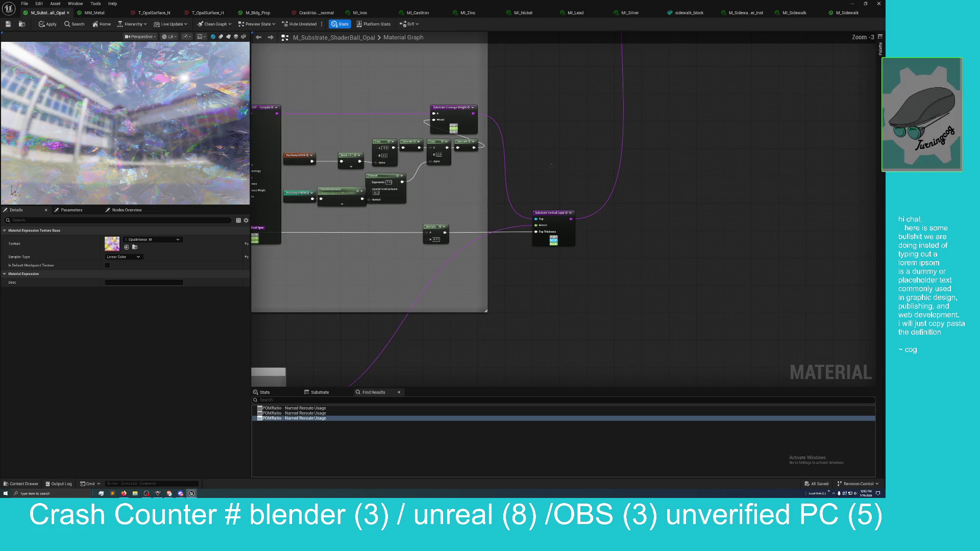
mouse_move(553, 199)
mouse_down()
mouse_move(663, 122)
mouse_move(755, 199)
mouse_move(771, 189)
mouse_up()
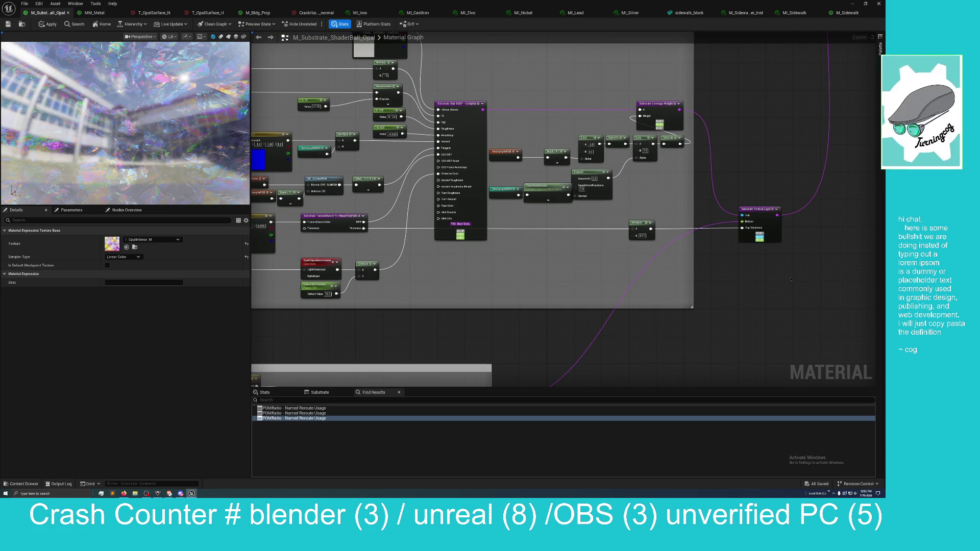
mouse_move(788, 174)
mouse_down()
mouse_move(816, 188)
mouse_move(757, 194)
mouse_move(741, 260)
mouse_move(586, 214)
mouse_move(688, 348)
mouse_move(614, 368)
mouse_move(491, 363)
mouse_move(442, 342)
mouse_move(458, 333)
mouse_move(449, 317)
mouse_up()
scroll(516, 363, down, 1)
scroll(484, 258, down, 3)
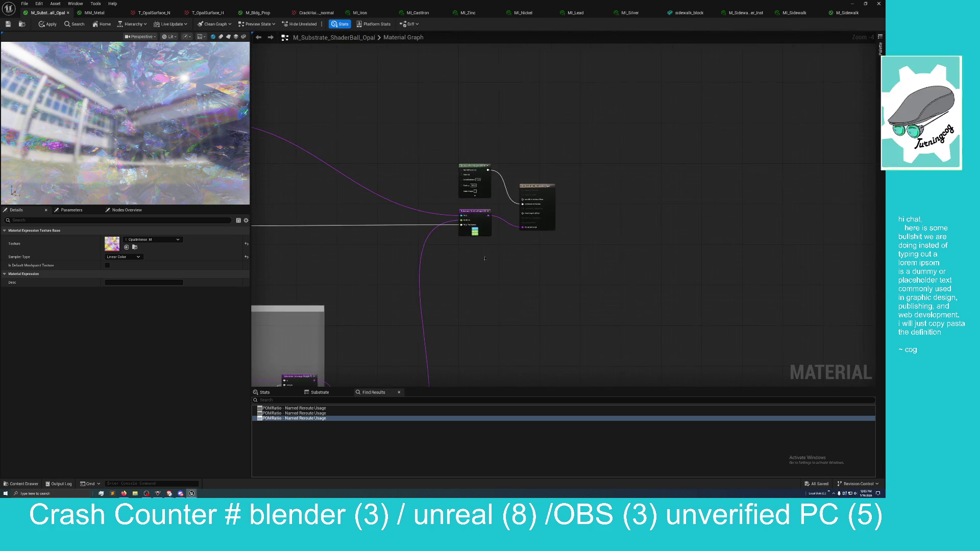
scroll(484, 258, up, 2)
mouse_move(484, 258)
mouse_down()
mouse_move(542, 286)
mouse_move(712, 297)
mouse_up()
click(265, 392)
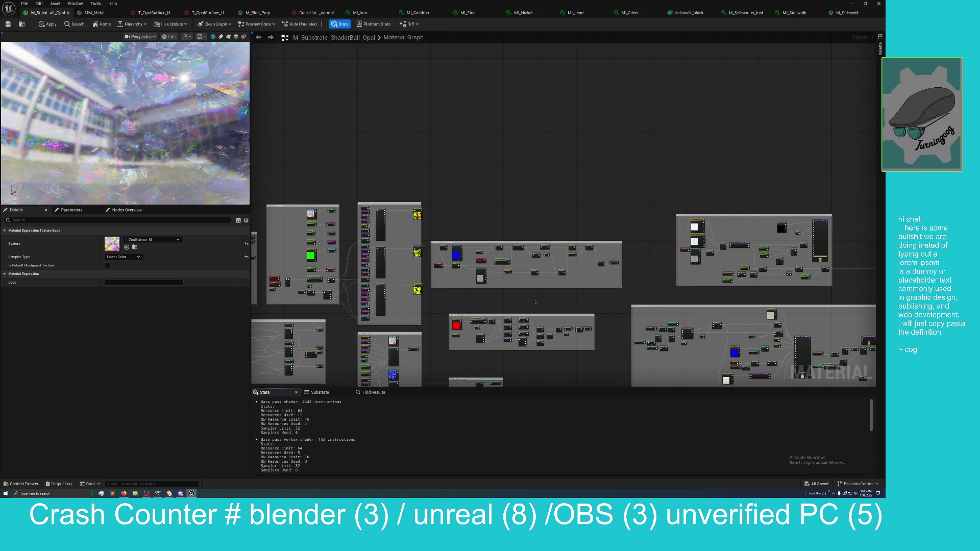
drag(535, 302, 457, 307)
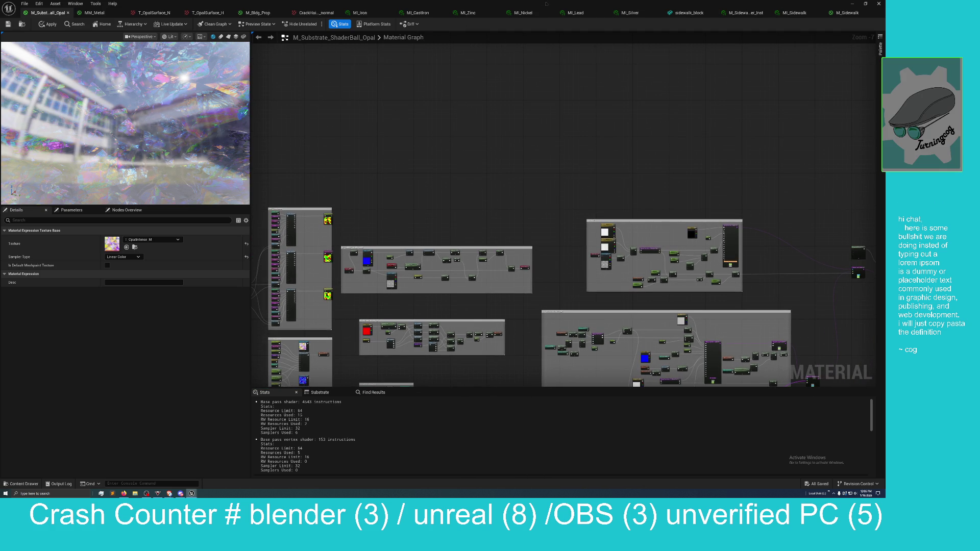
mouse_move(580, 189)
mouse_down()
mouse_move(515, 120)
mouse_move(435, 155)
mouse_up()
drag(561, 171, 507, 183)
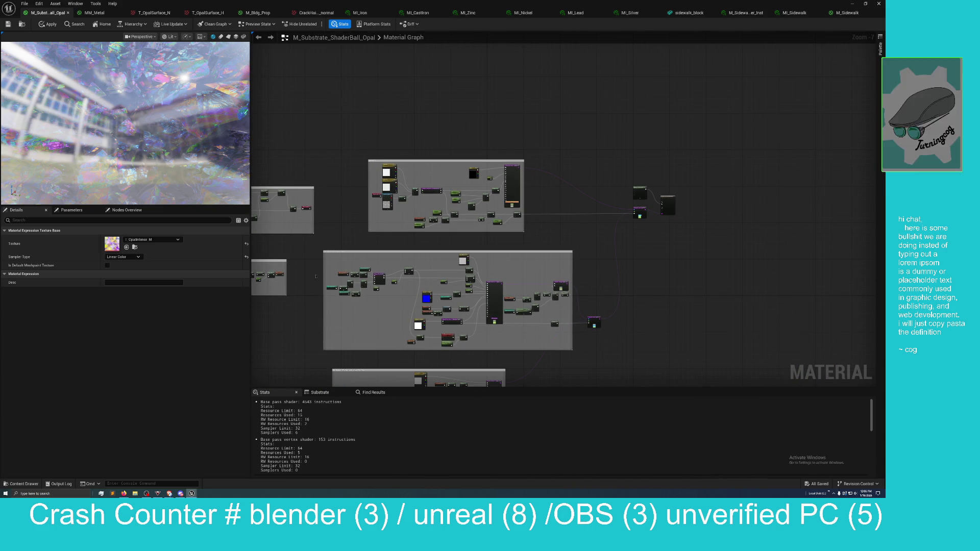
scroll(539, 249, up, 2)
mouse_move(583, 197)
mouse_down()
mouse_move(674, 109)
mouse_move(662, 234)
mouse_move(569, 262)
mouse_move(575, 240)
mouse_move(552, 196)
mouse_up()
scroll(585, 250, up, 2)
scroll(735, 194, down, 4)
scroll(613, 230, up, 2)
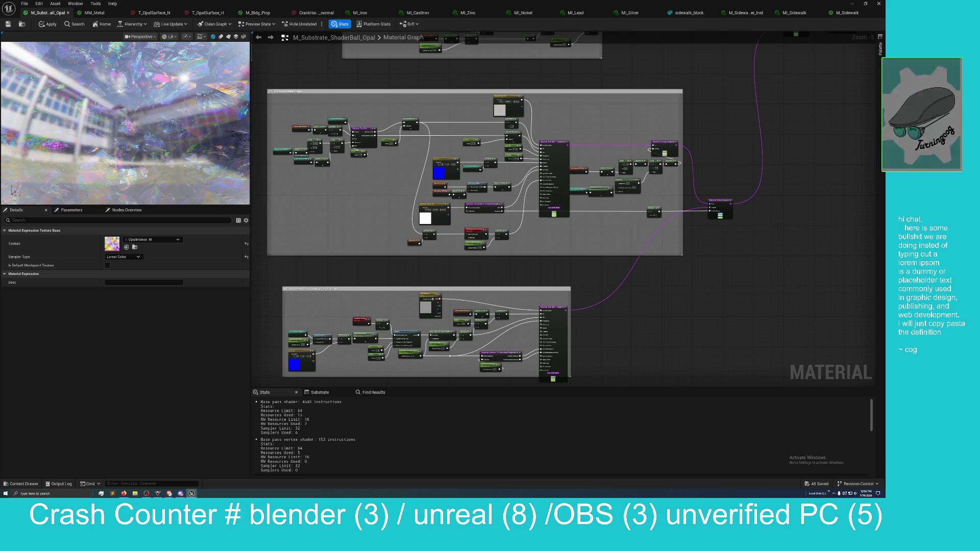
mouse_move(379, 175)
mouse_down()
mouse_move(370, 227)
mouse_move(347, 246)
mouse_move(318, 245)
mouse_up()
scroll(348, 246, up, 2)
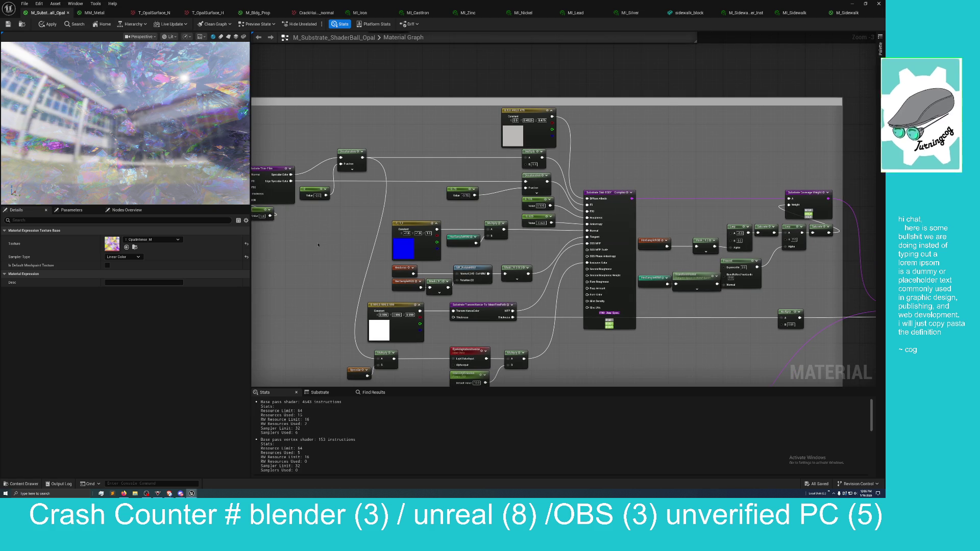
scroll(318, 244, down, 2)
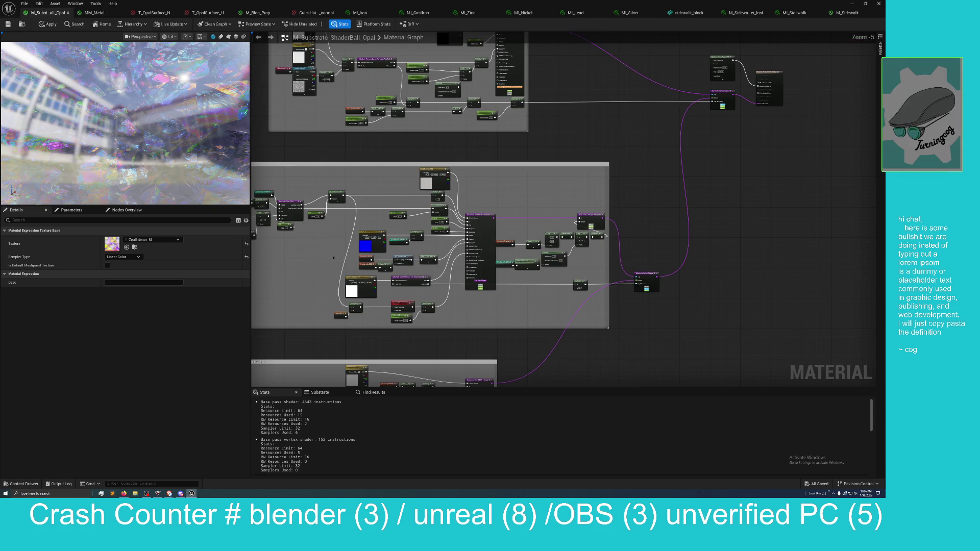
mouse_move(521, 318)
mouse_down()
mouse_move(560, 221)
mouse_move(589, 186)
mouse_up()
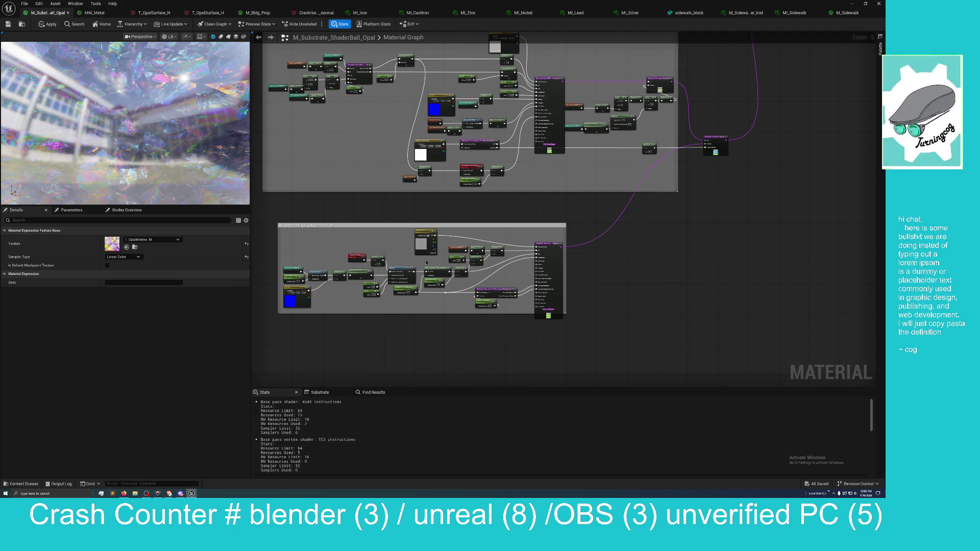
mouse_move(583, 275)
mouse_down()
mouse_move(584, 328)
mouse_move(641, 341)
mouse_up()
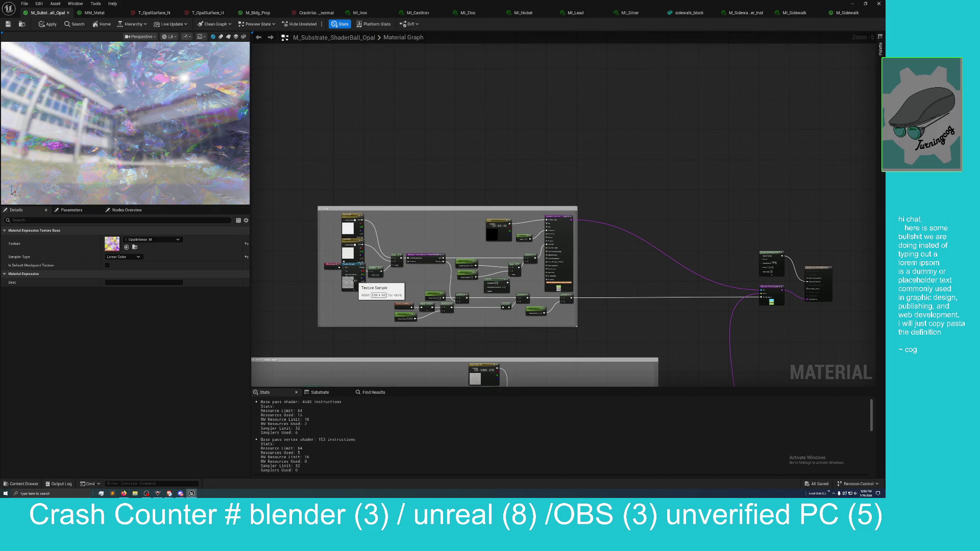
Zoom in on the Texture Sample and Substrate Slab BSDF nodes, then zoom back out.
scroll(349, 292, up, 1)
scroll(349, 292, up, 4)
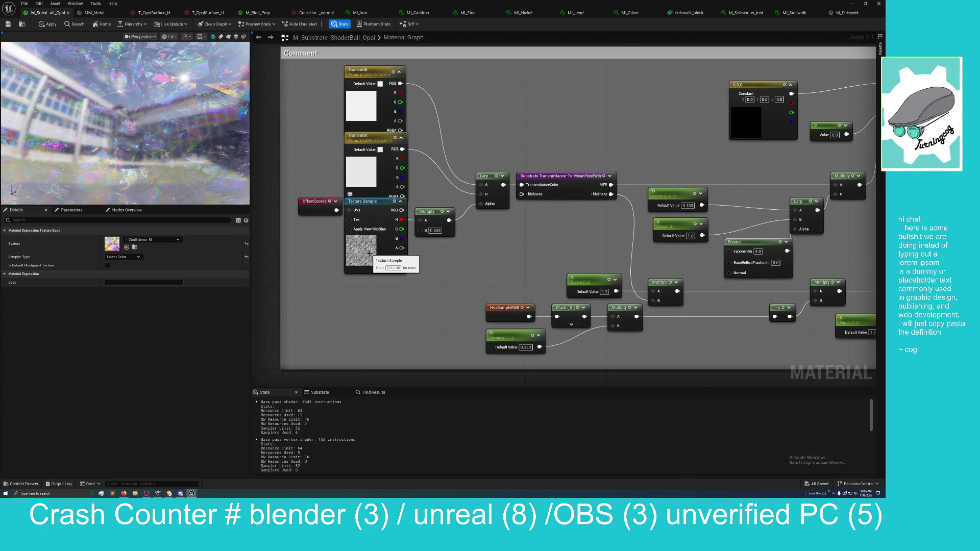
mouse_move(369, 253)
mouse_down()
mouse_move(404, 283)
mouse_move(391, 249)
mouse_move(361, 295)
mouse_move(404, 284)
mouse_up()
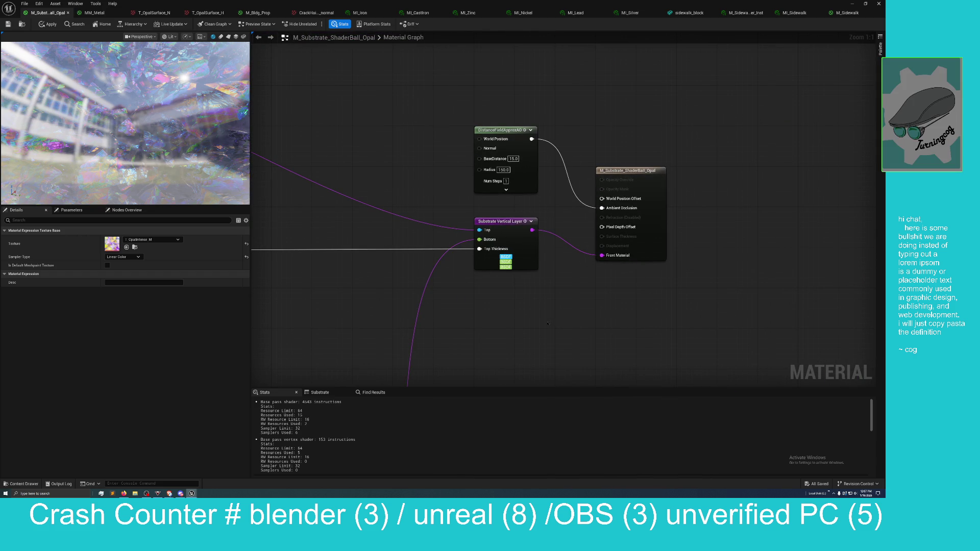
scroll(474, 295, down, 1)
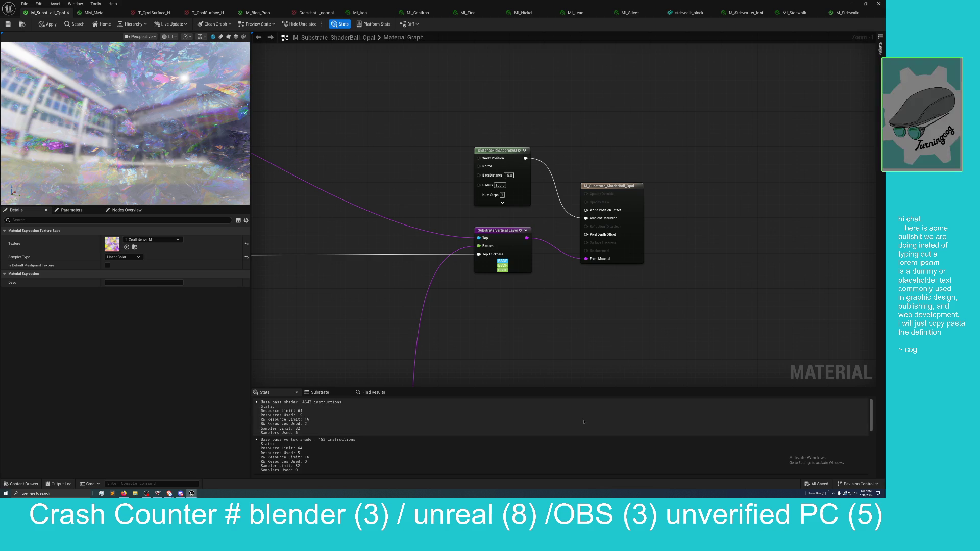
scroll(656, 323, down, 7)
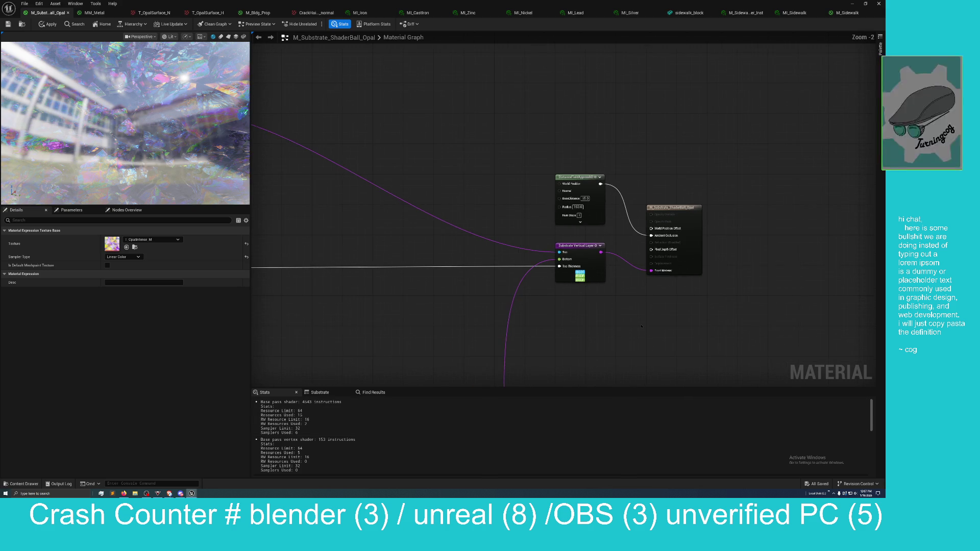
Pan across the rows of comment boxes and node groups, then bring Discord up over the editor.
drag(497, 329, 660, 239)
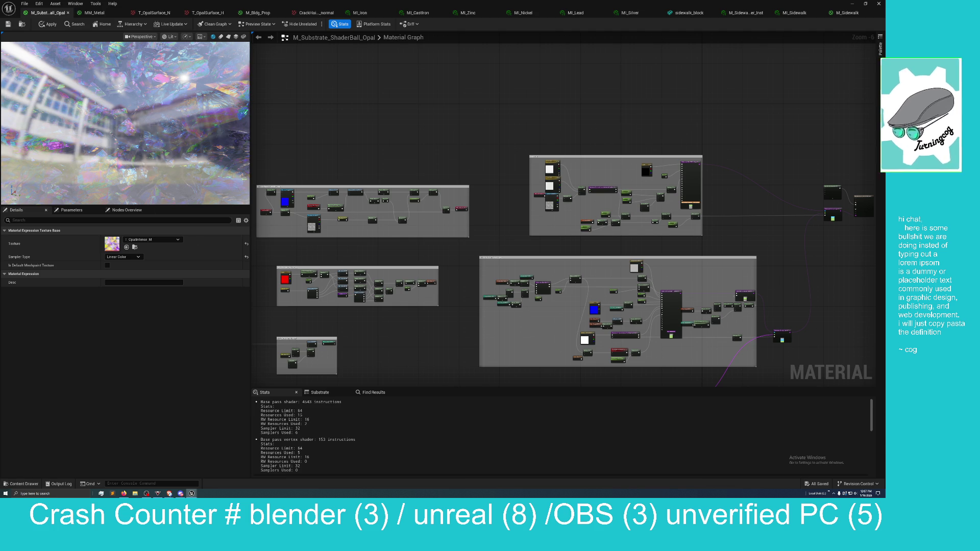
drag(404, 318, 410, 285)
scroll(407, 302, up, 1)
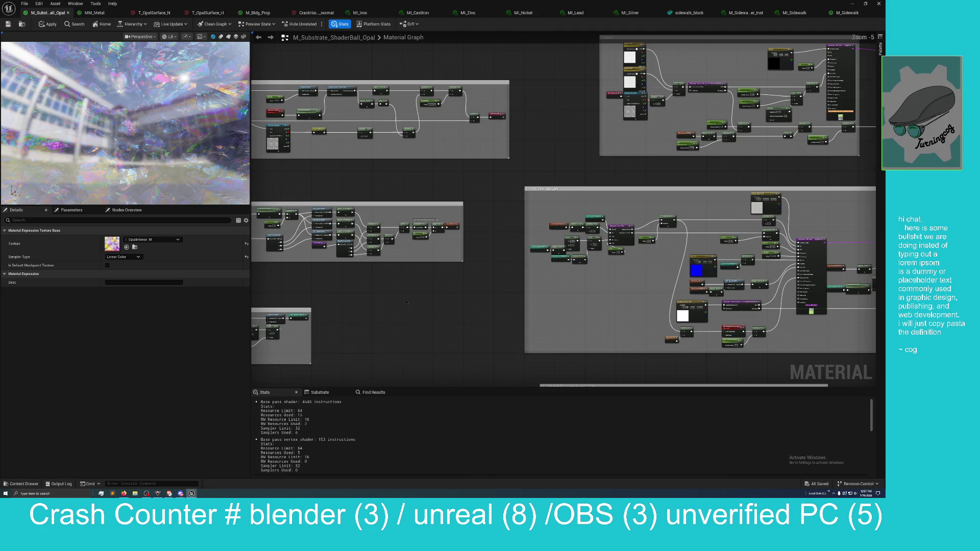
drag(411, 300, 415, 261)
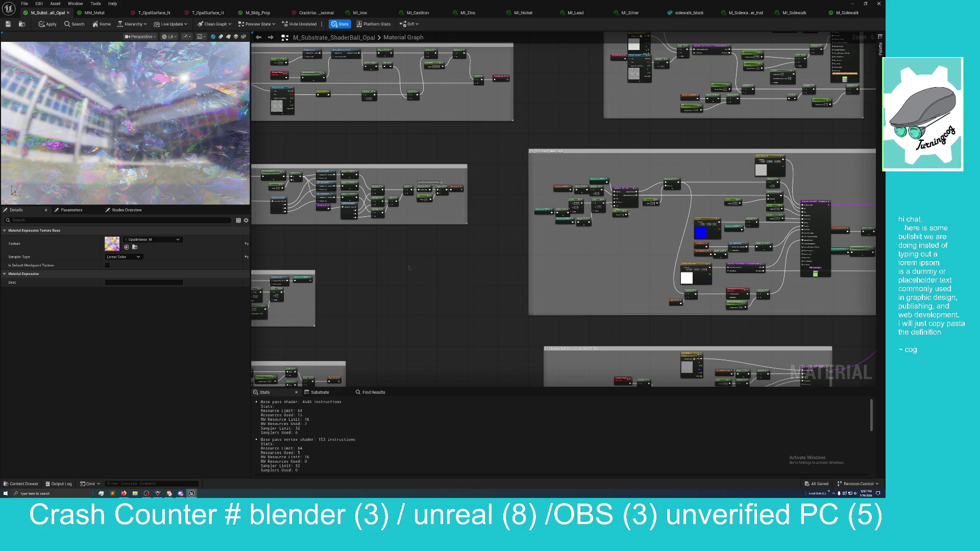
mouse_move(408, 268)
mouse_down()
mouse_move(339, 282)
mouse_move(347, 285)
mouse_up()
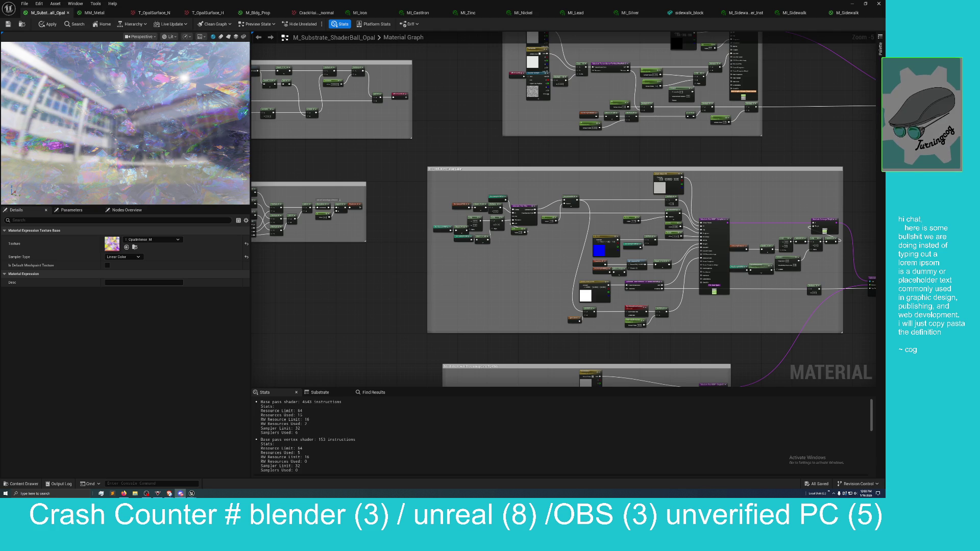
click(180, 493)
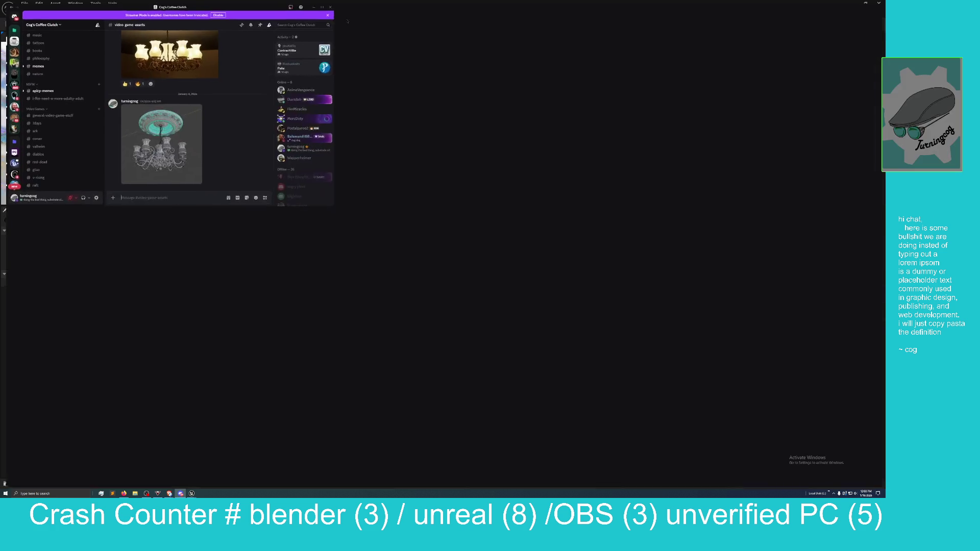
View the chandelier photo and wireframe render full size in Discord, then minimize Discord.
click(165, 319)
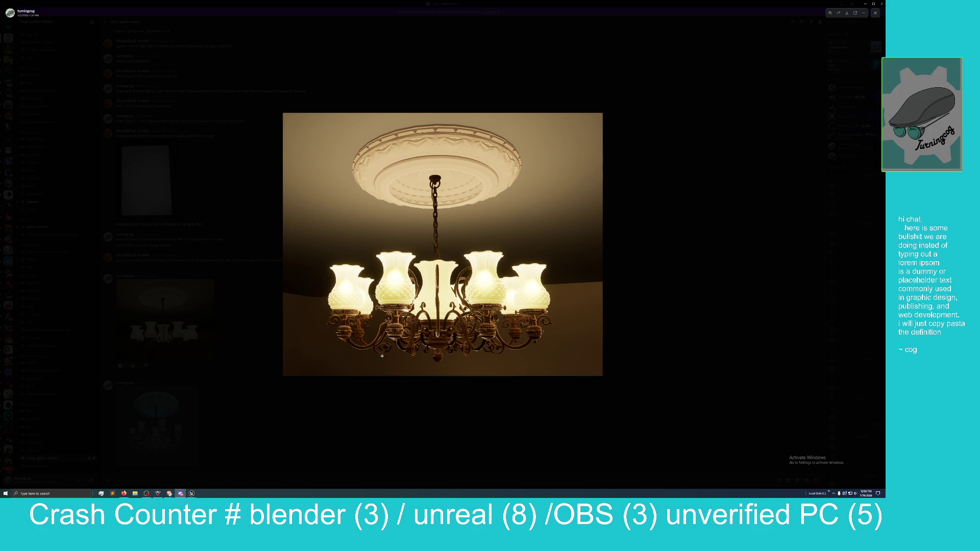
click(669, 312)
click(155, 424)
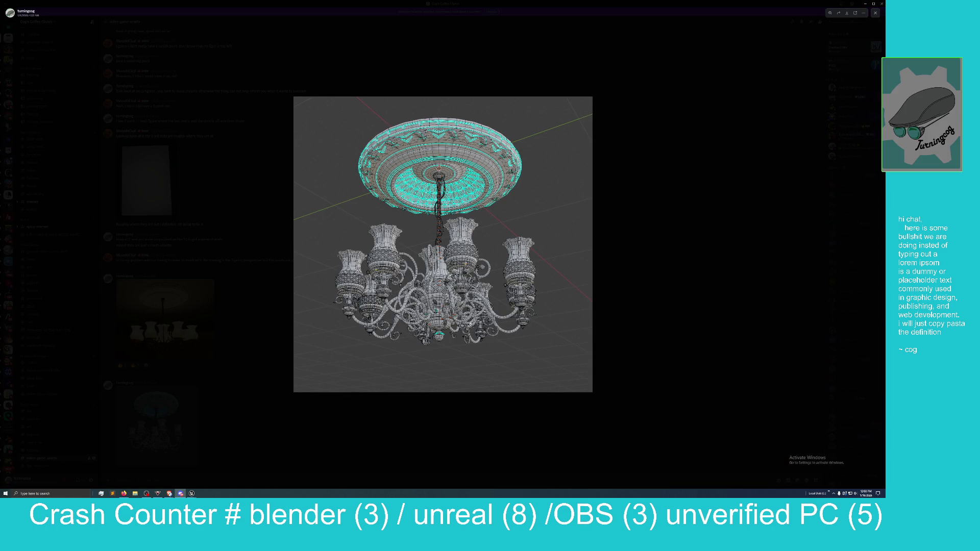
click(679, 317)
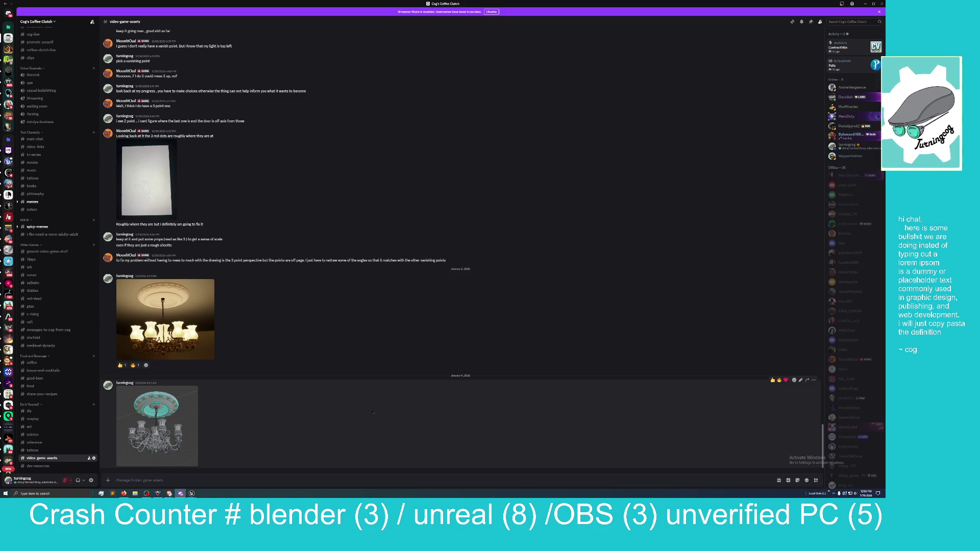
click(168, 321)
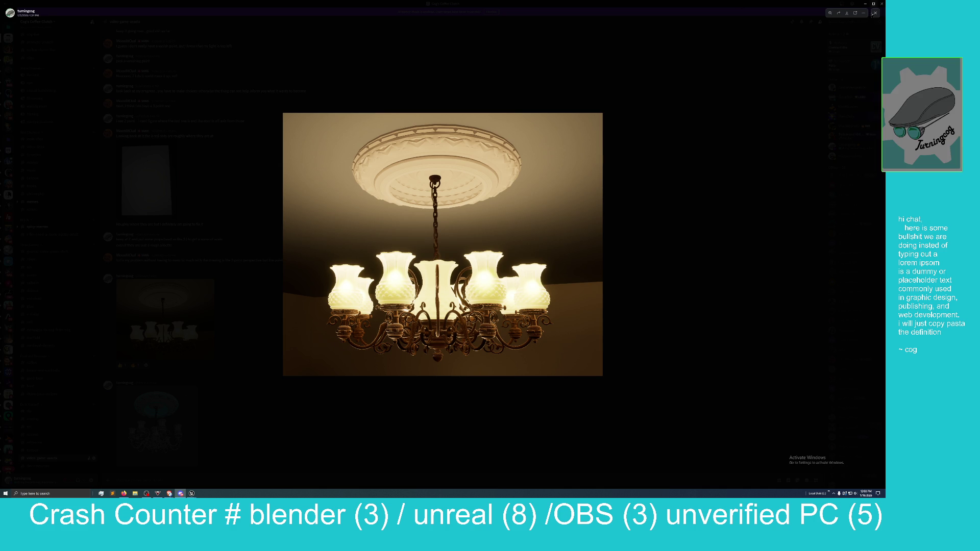
key(Escape)
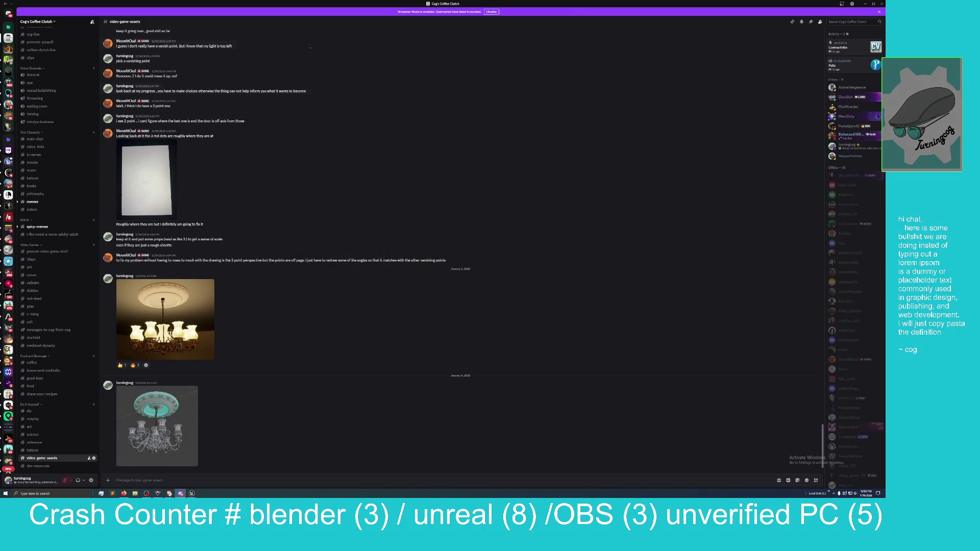
click(865, 3)
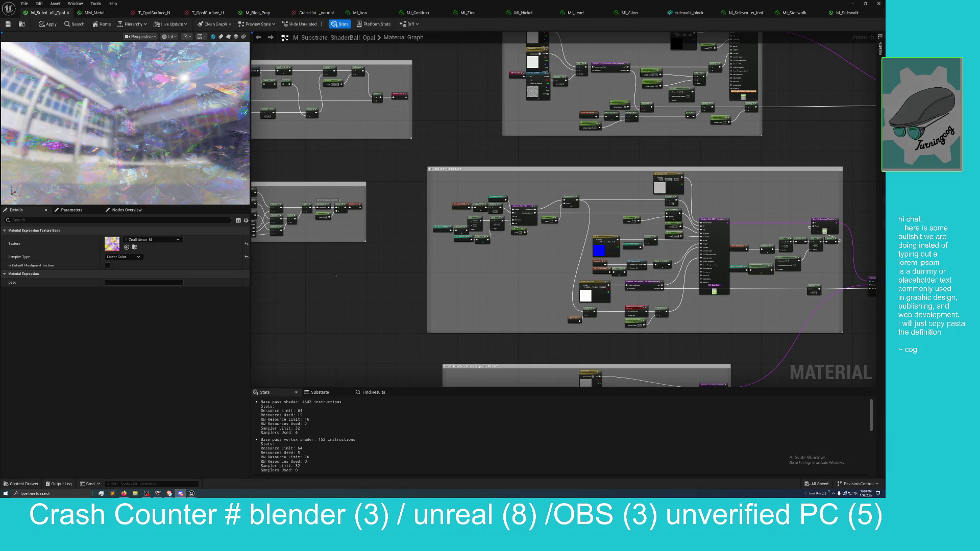
Zoom and pan the M_Sidewalk graph, then shrink the material editor to a smaller window.
scroll(335, 274, down, 2)
scroll(335, 273, up, 2)
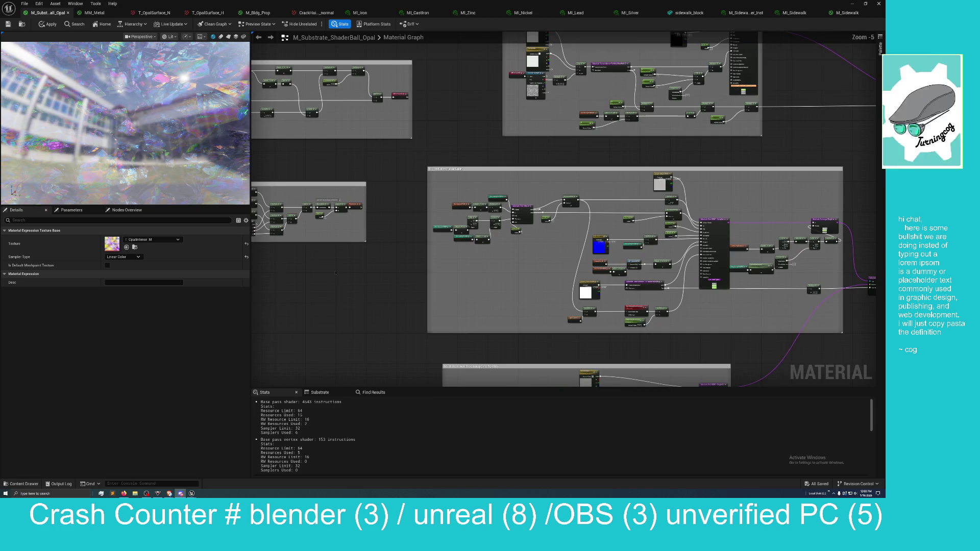
scroll(385, 306, down, 1)
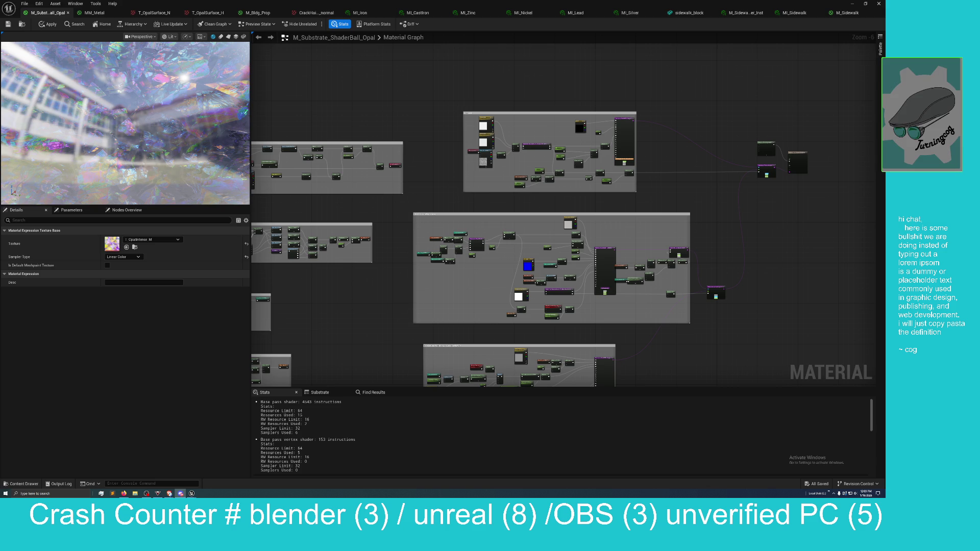
drag(743, 338, 708, 329)
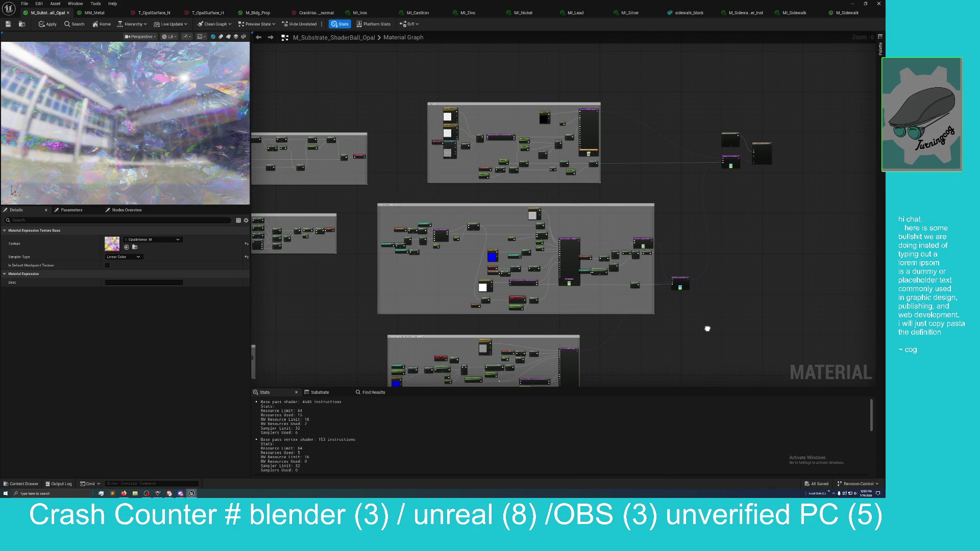
mouse_move(703, 5)
mouse_down()
mouse_move(636, 72)
mouse_move(405, 120)
mouse_move(250, 113)
mouse_move(264, 112)
mouse_up()
Compare the M_Sidewalk and MM_Metal graphs, then close M_Sidewalk without saving changes.
click(408, 120)
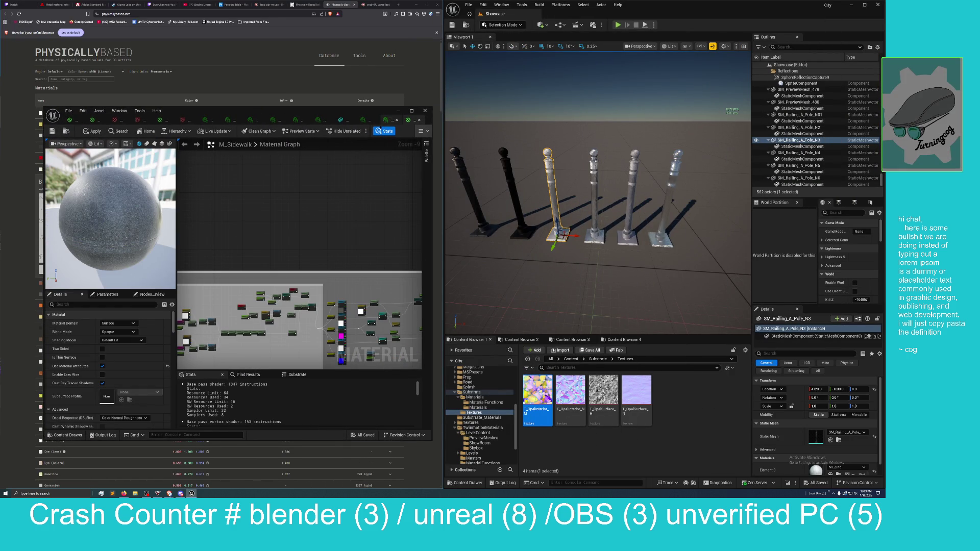
click(387, 120)
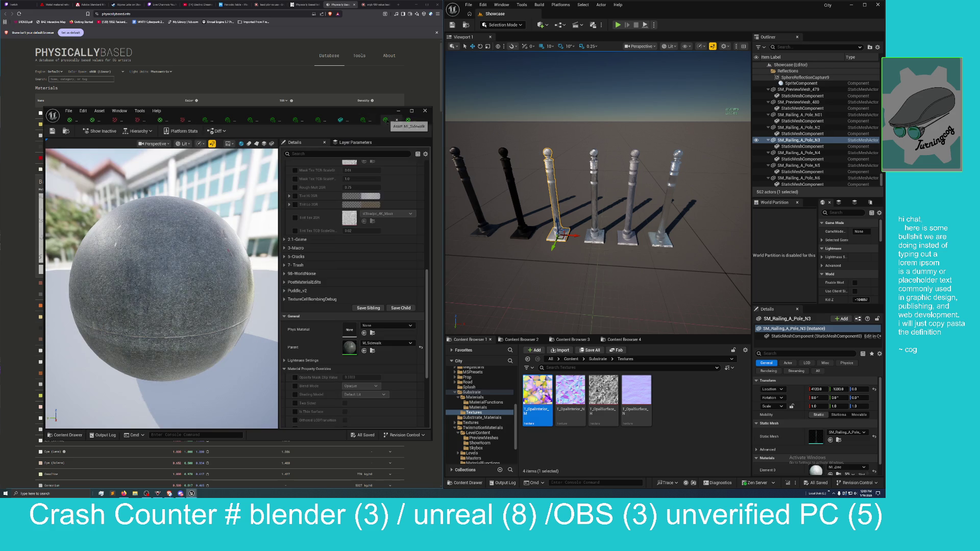
click(409, 121)
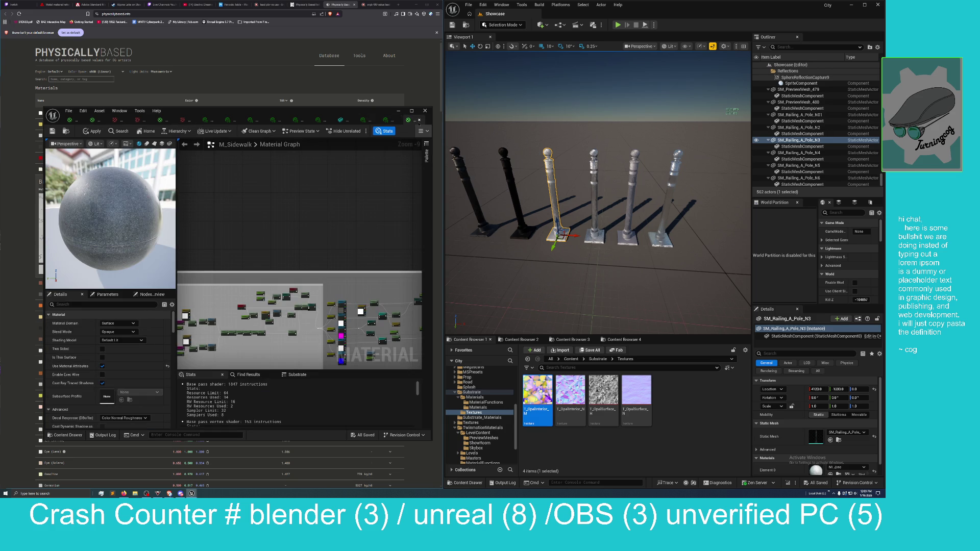
click(94, 121)
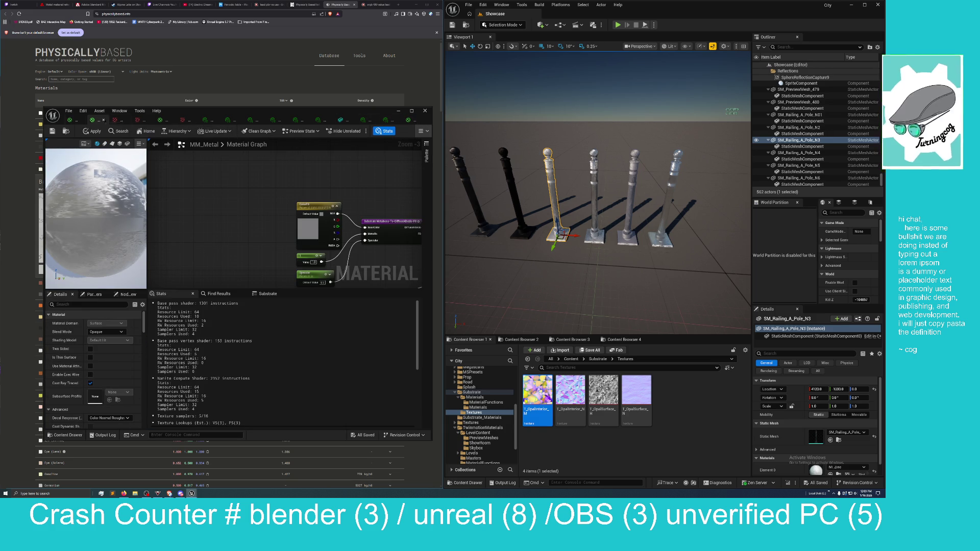
click(409, 120)
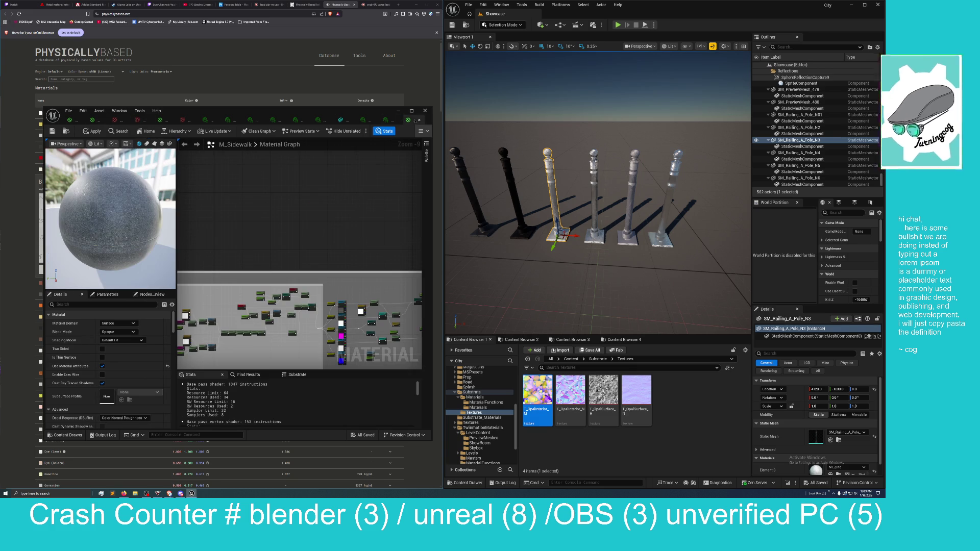
click(419, 121)
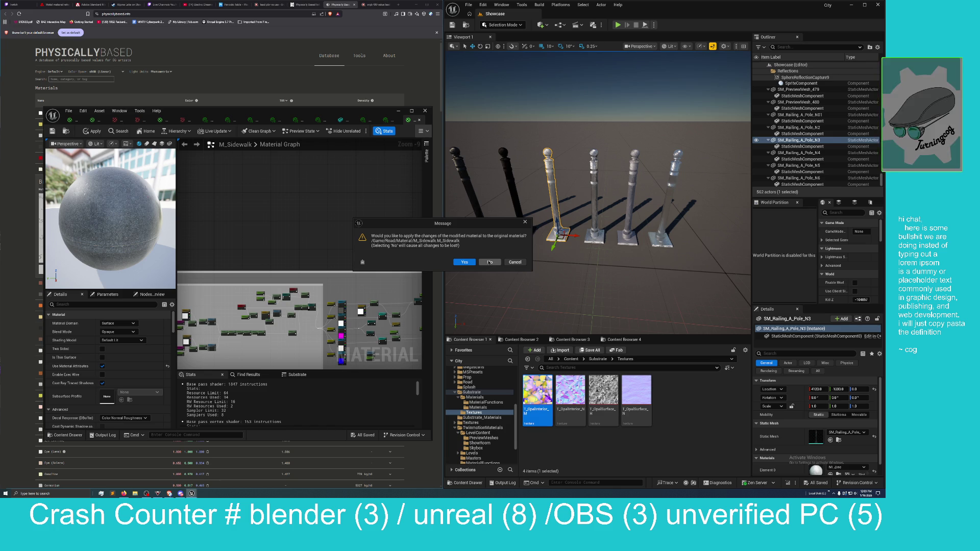
click(490, 262)
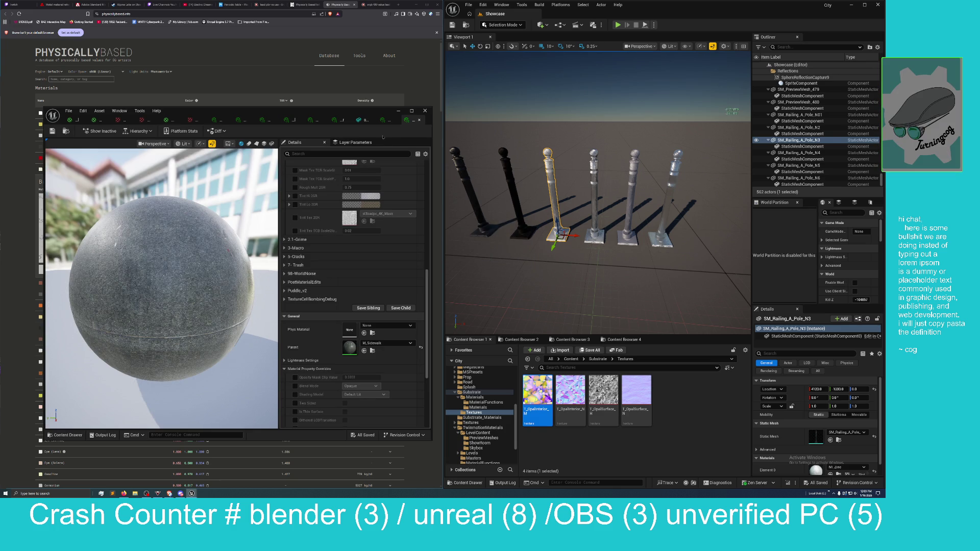
Close the leftover material editors, including MI_Zinc, the crack normal texture and M_Bldg_Prop.
click(418, 120)
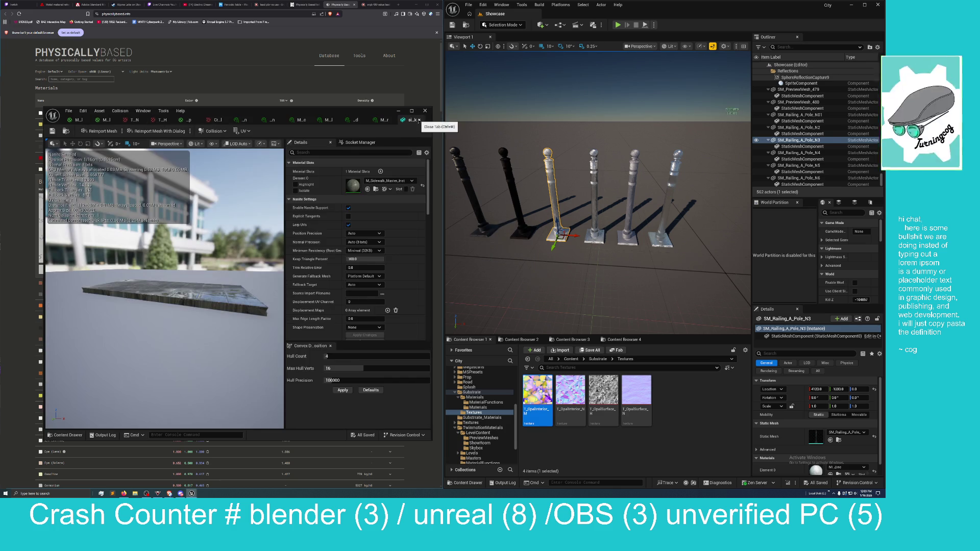
click(419, 120)
click(418, 119)
click(419, 120)
click(419, 120)
click(419, 120)
click(419, 120)
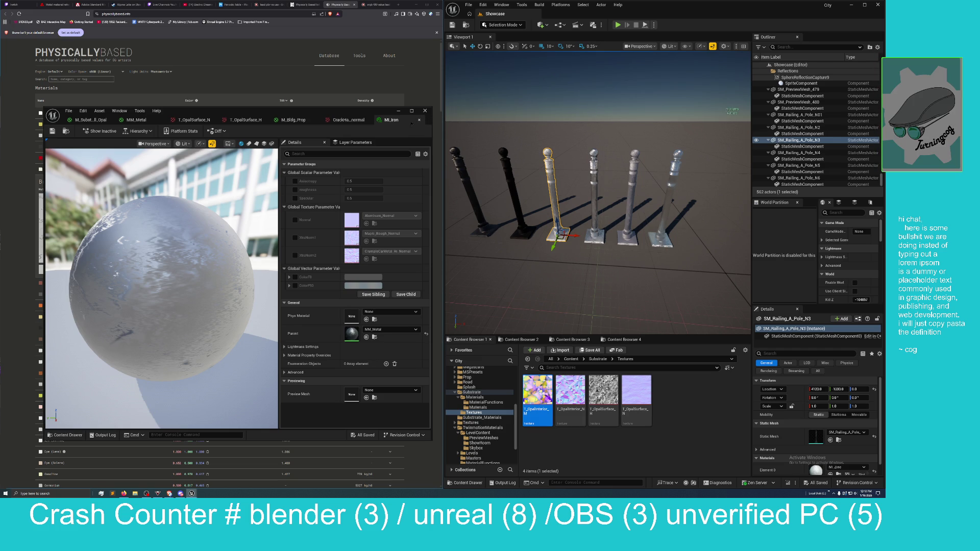
click(368, 121)
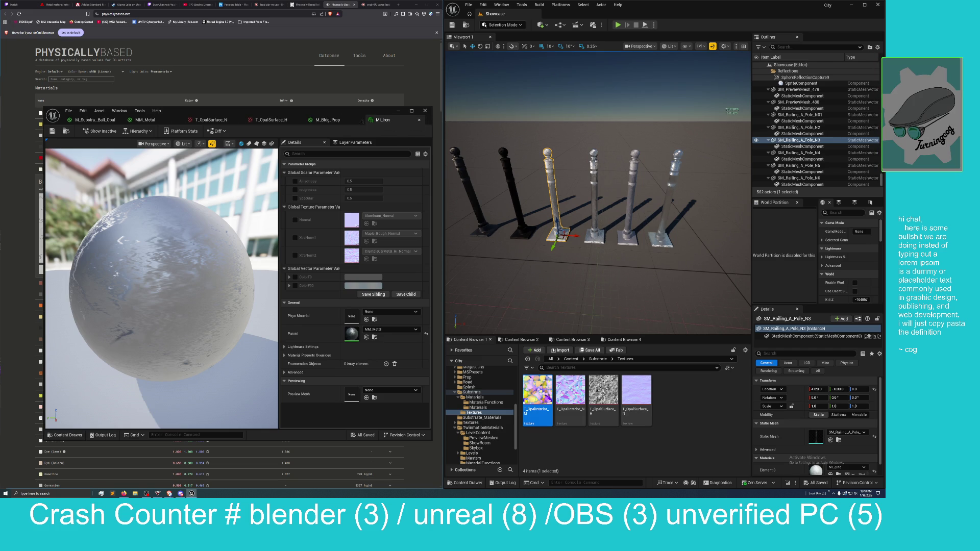
click(359, 120)
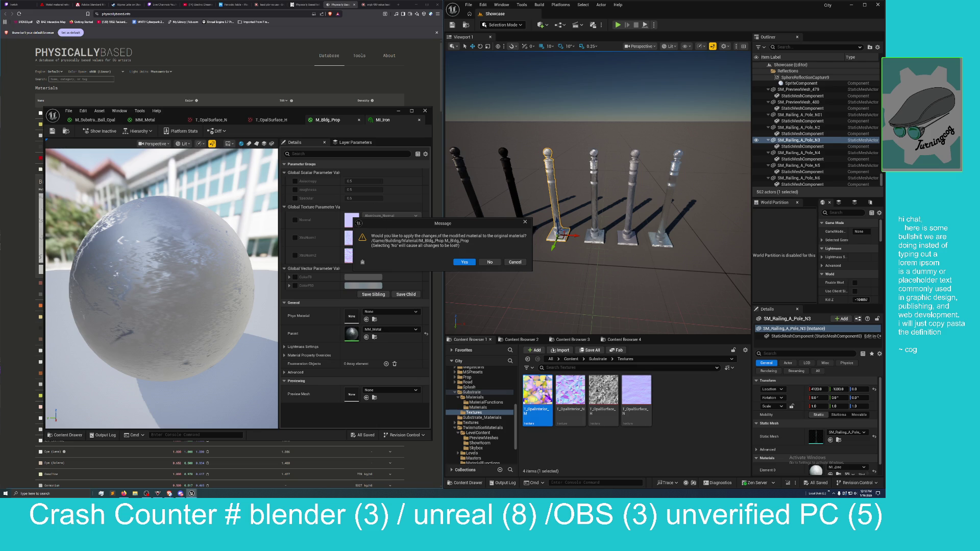
click(489, 262)
Close the opal surface texture editors and MI_Iron.
click(301, 120)
click(326, 119)
click(326, 119)
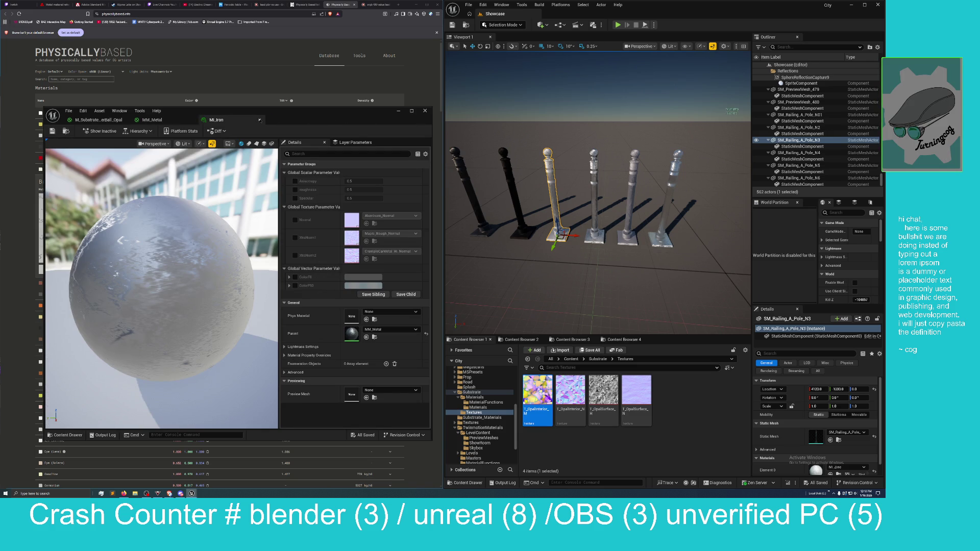
click(259, 119)
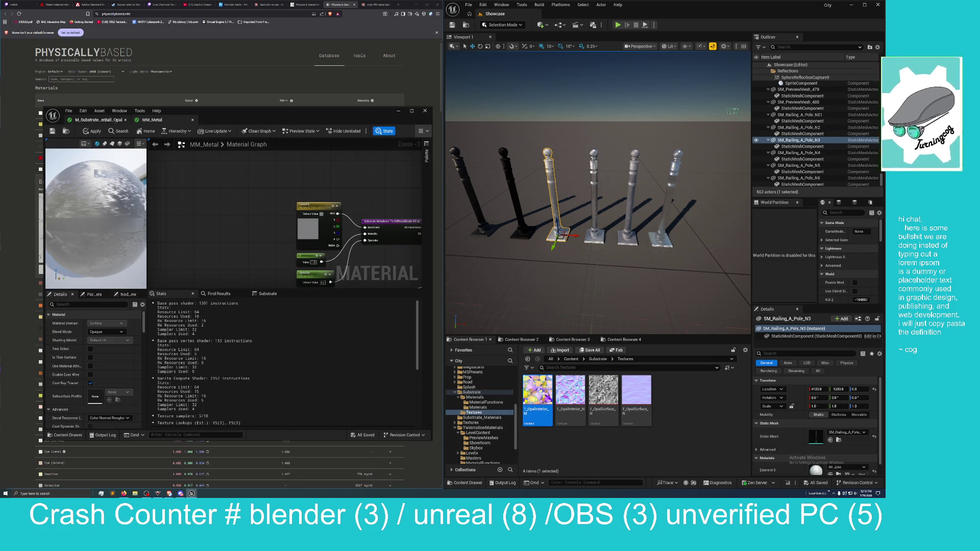
Nudge the material editor right, select Pole_N6, and browse the Substrate_Materials folder.
mouse_move(301, 120)
mouse_down()
mouse_move(278, 123)
mouse_move(333, 116)
mouse_up()
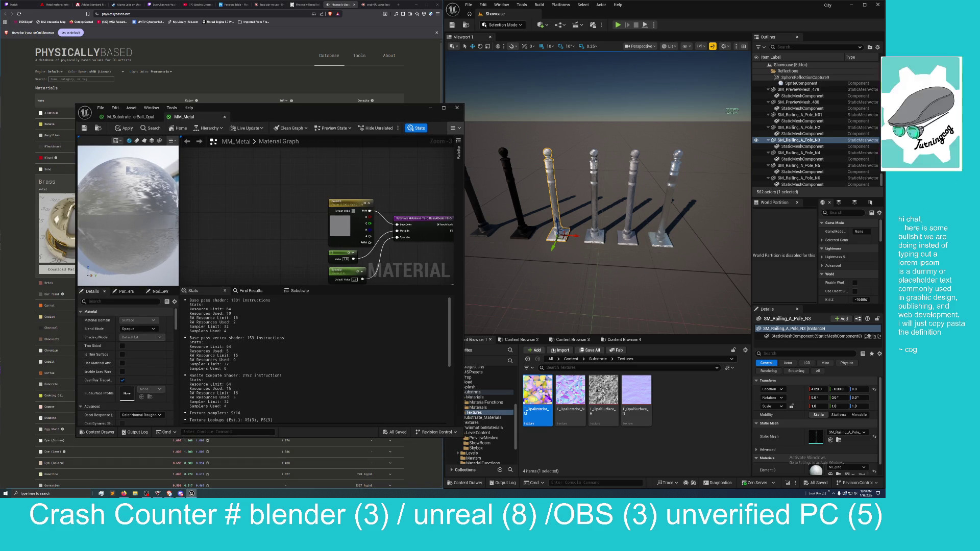
click(673, 189)
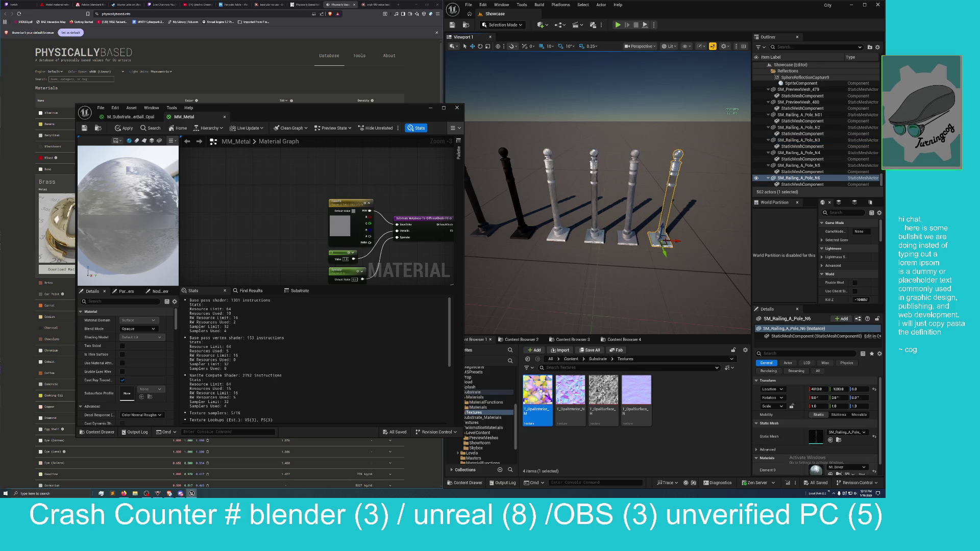
click(482, 417)
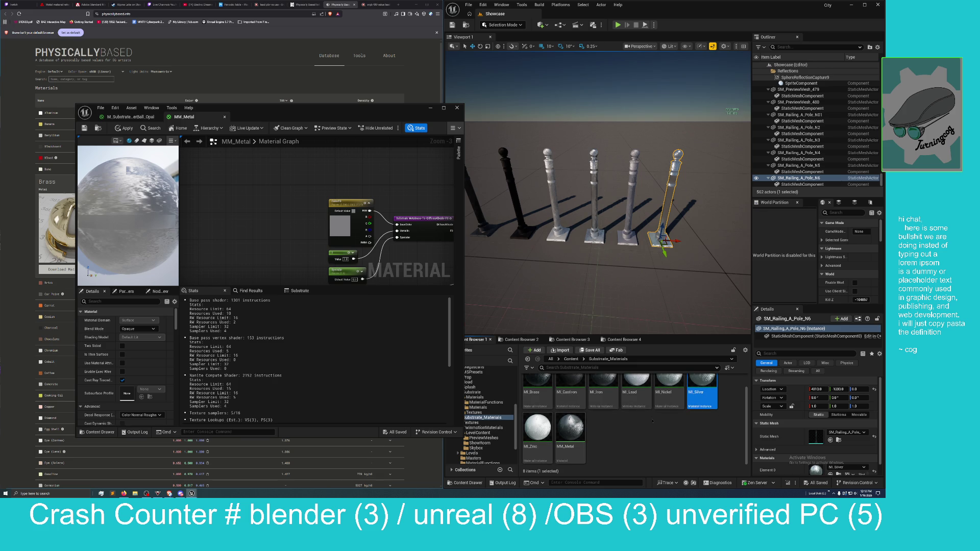
Open MI_Brass, place its editor over the level viewport, and enable the ColorF0 override.
click(537, 387)
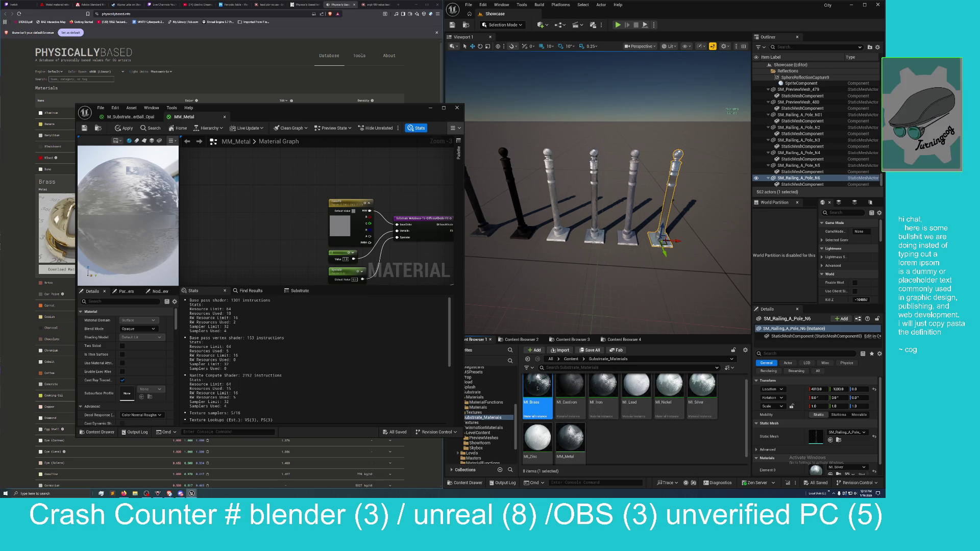
double_click(537, 388)
drag(310, 103, 687, 84)
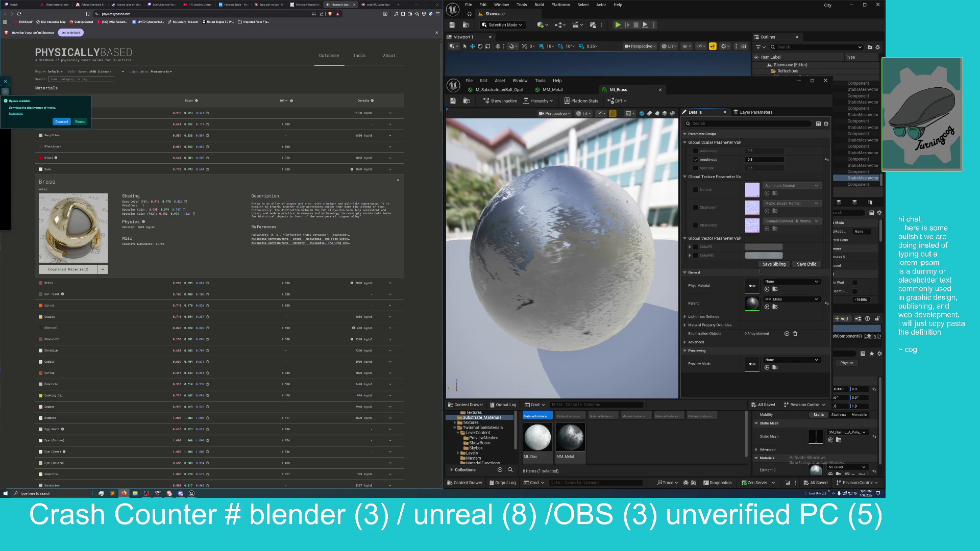
click(695, 247)
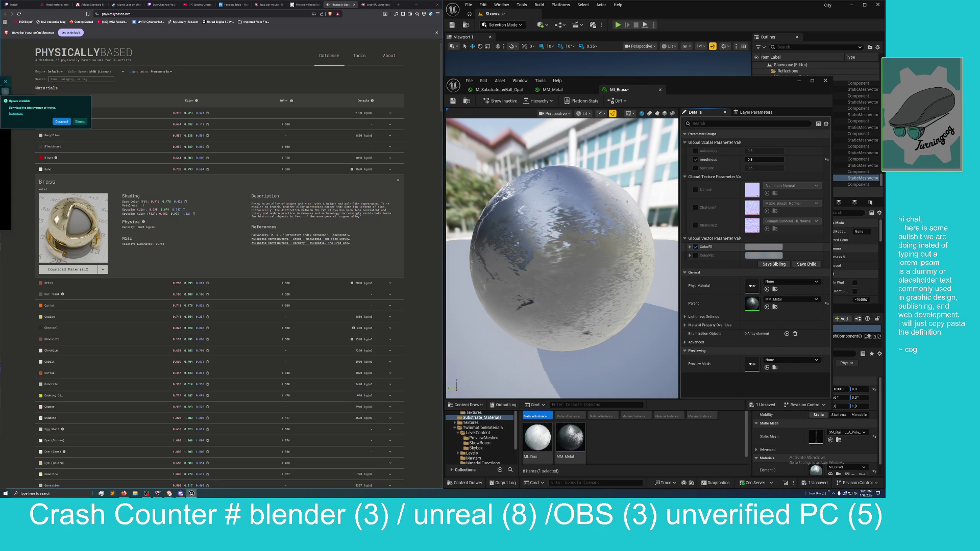
Set MI_Brass's ColorF0 to R 0.91, G 0.778, B 0.423.
click(689, 247)
click(761, 255)
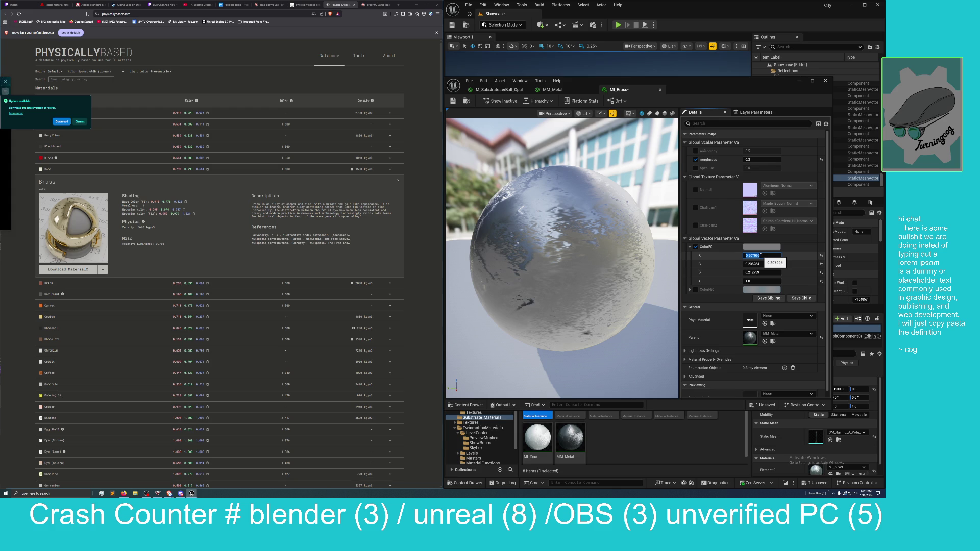
text(0.9)
text(10)
click(764, 263)
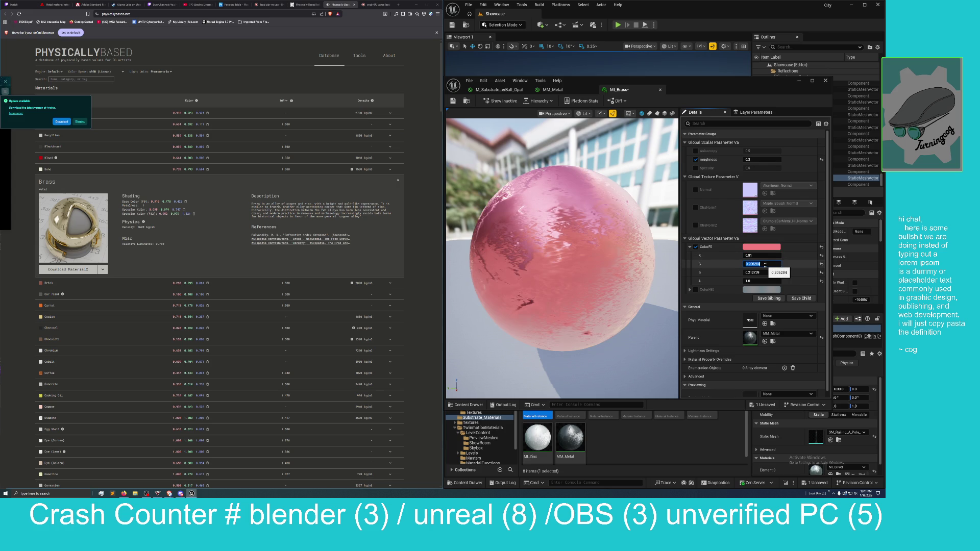
text(0.778)
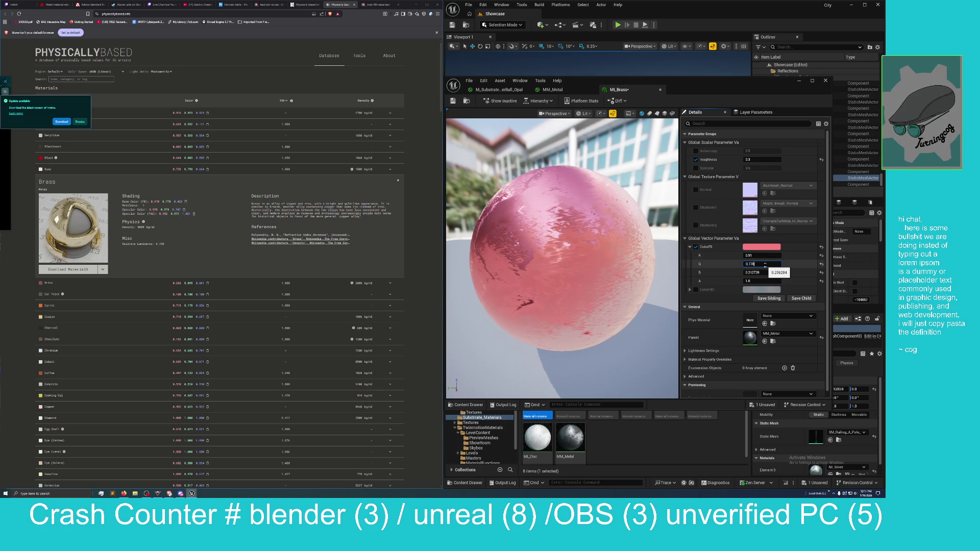
key(Return)
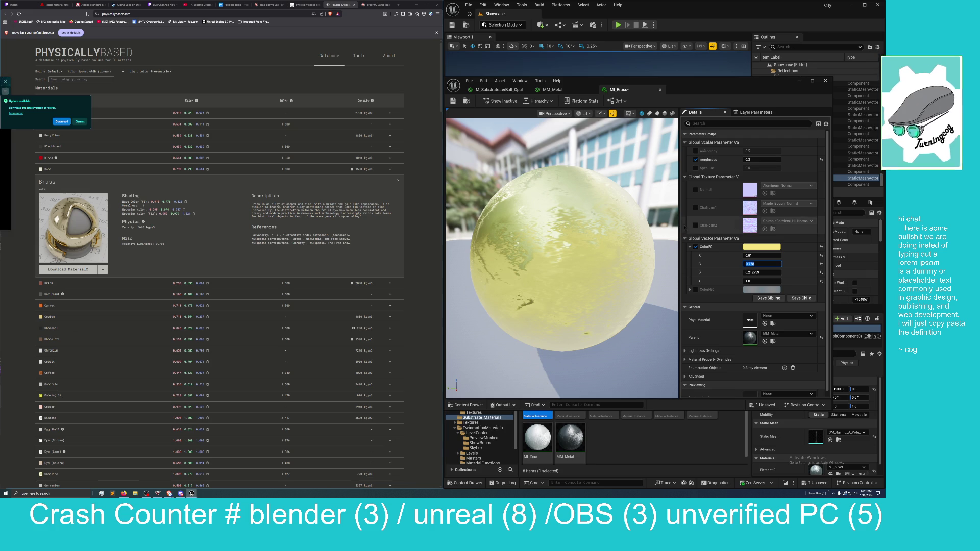
key(Tab)
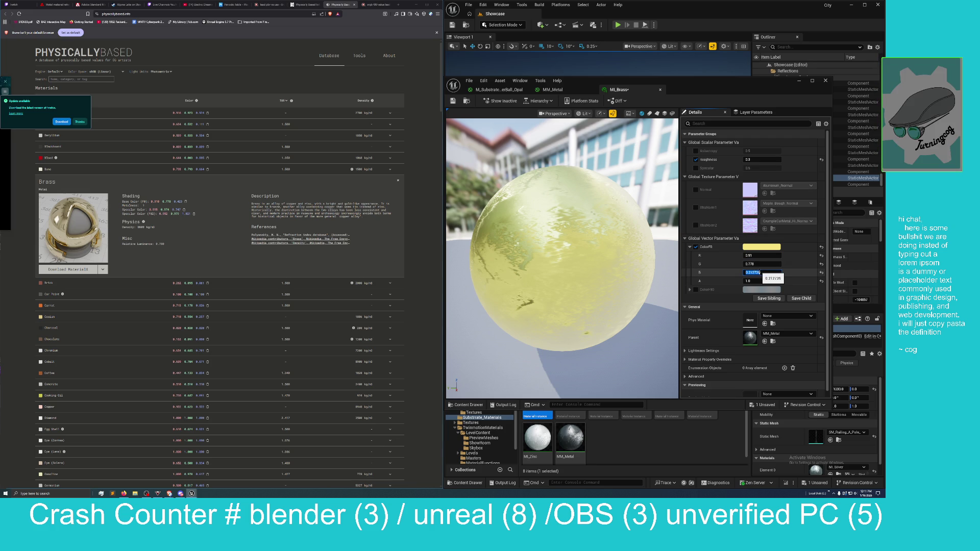
text(0.42)
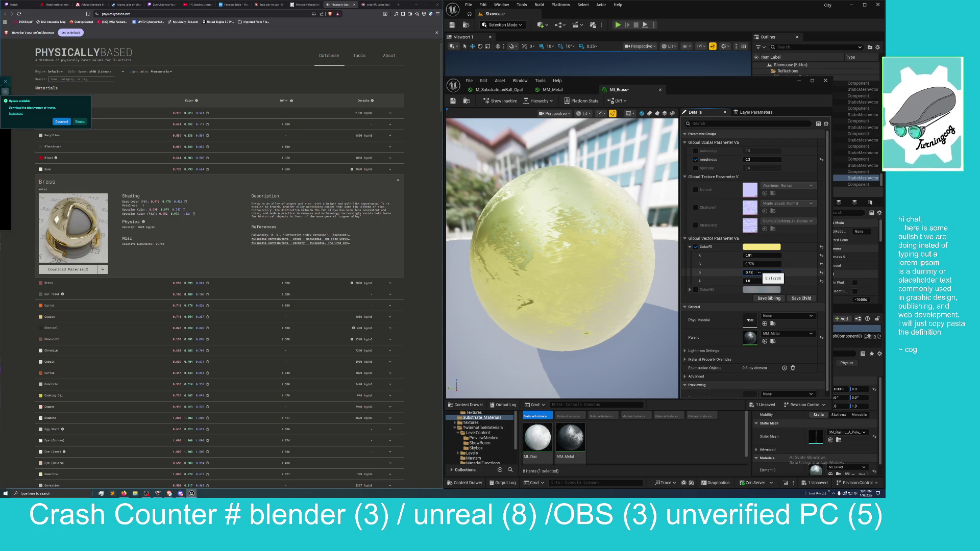
text(3)
key(Return)
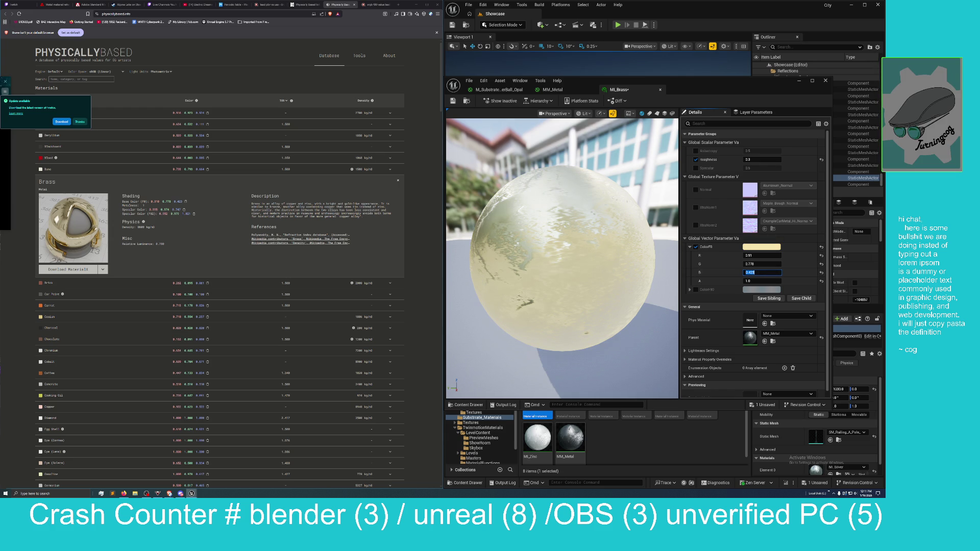
key(alt+Tab)
key(alt+Tab)
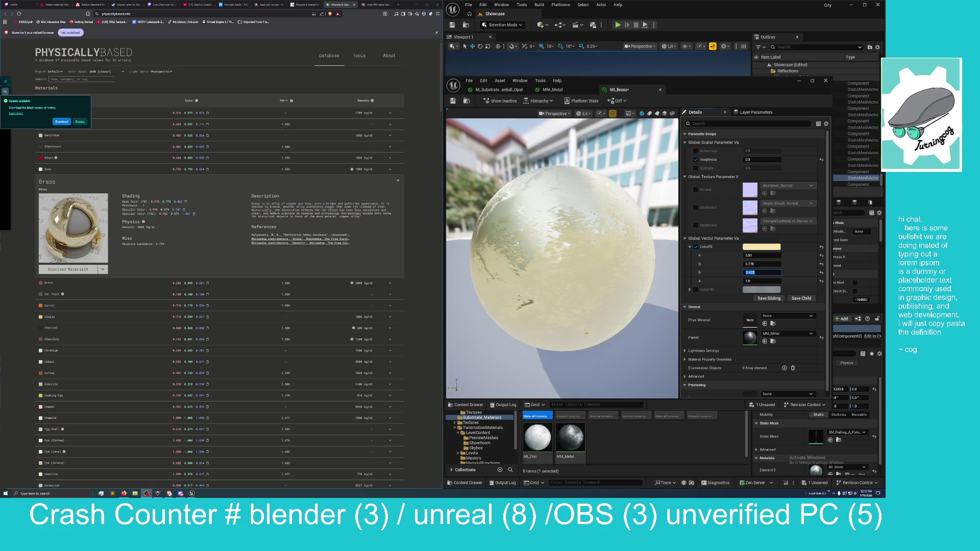
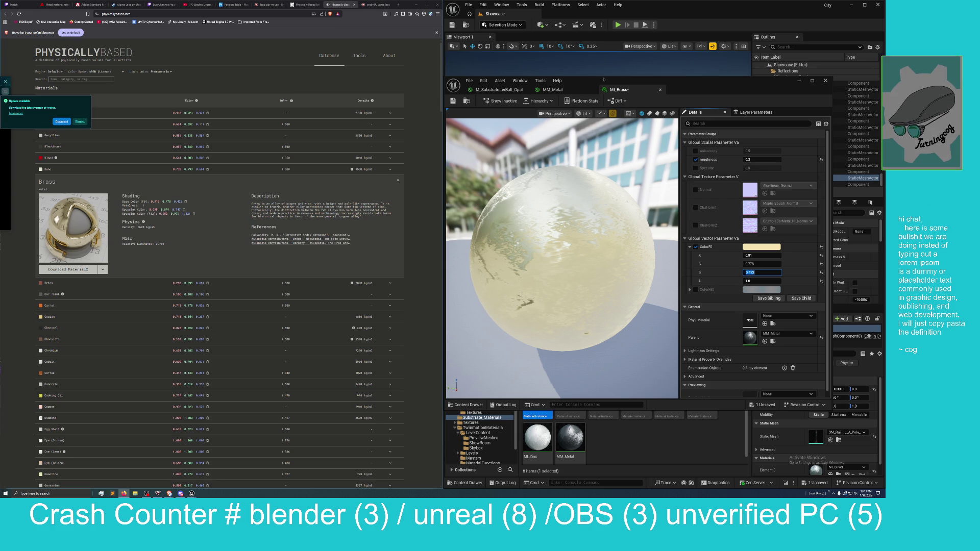
Move the MI_Brass material editor to the left so the row of railing poles is visible.
mouse_move(659, 82)
mouse_down()
mouse_move(571, 97)
mouse_move(268, 100)
mouse_up()
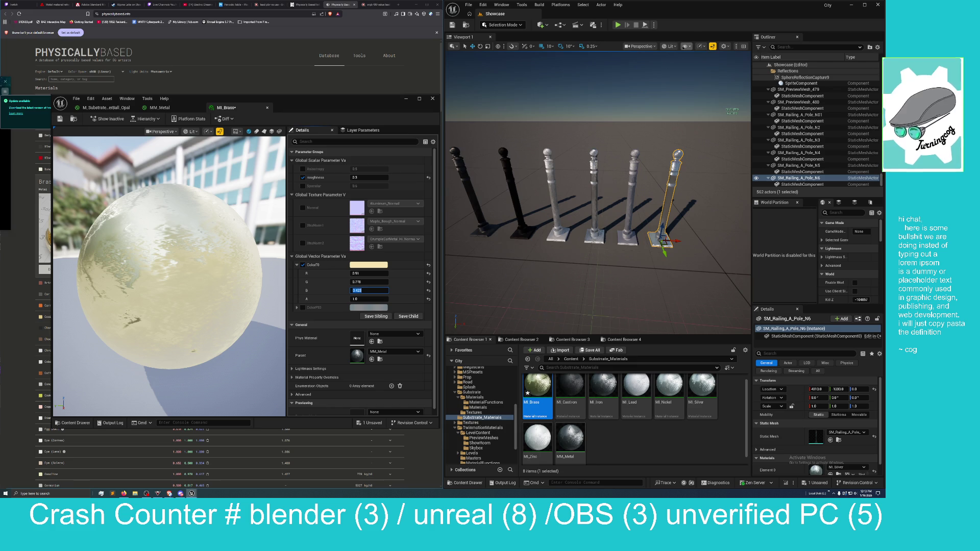
click(669, 46)
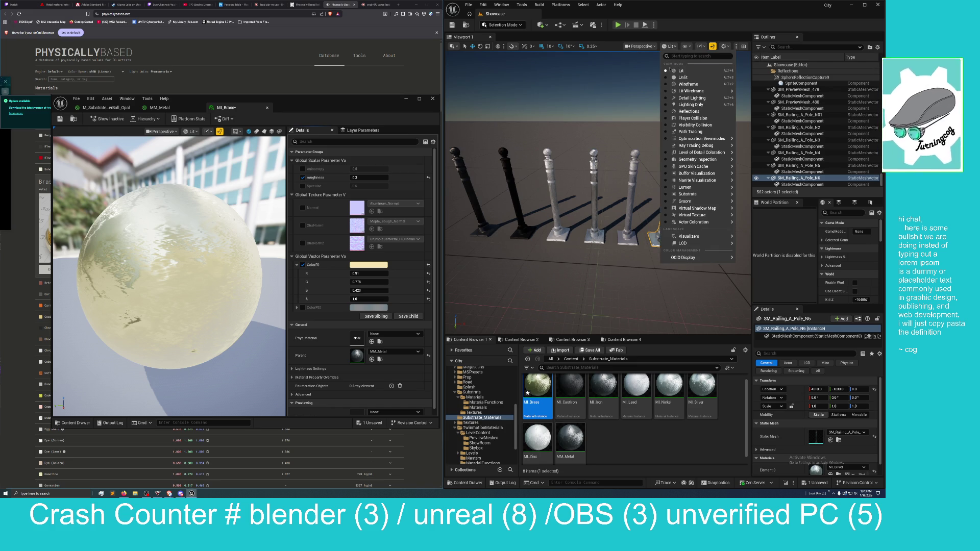
mouse_move(701, 138)
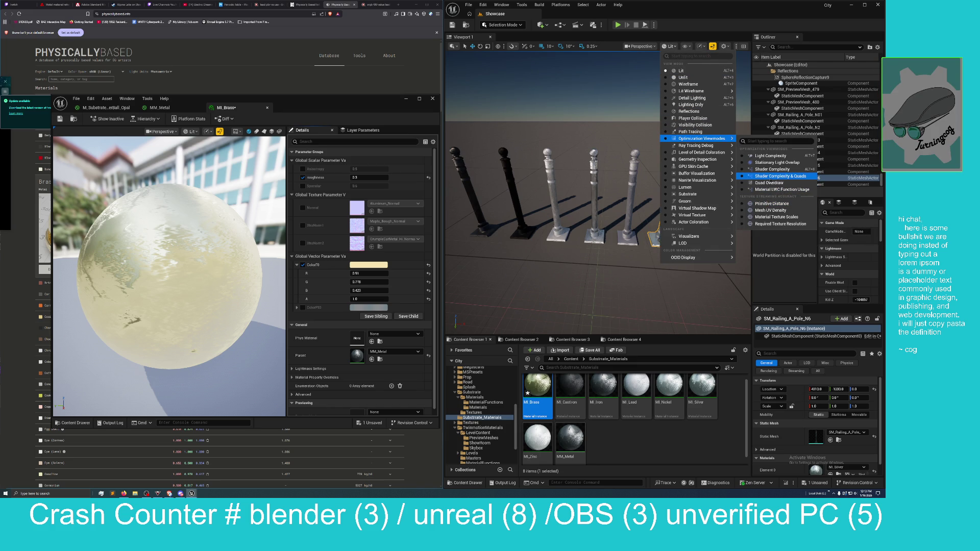
click(771, 169)
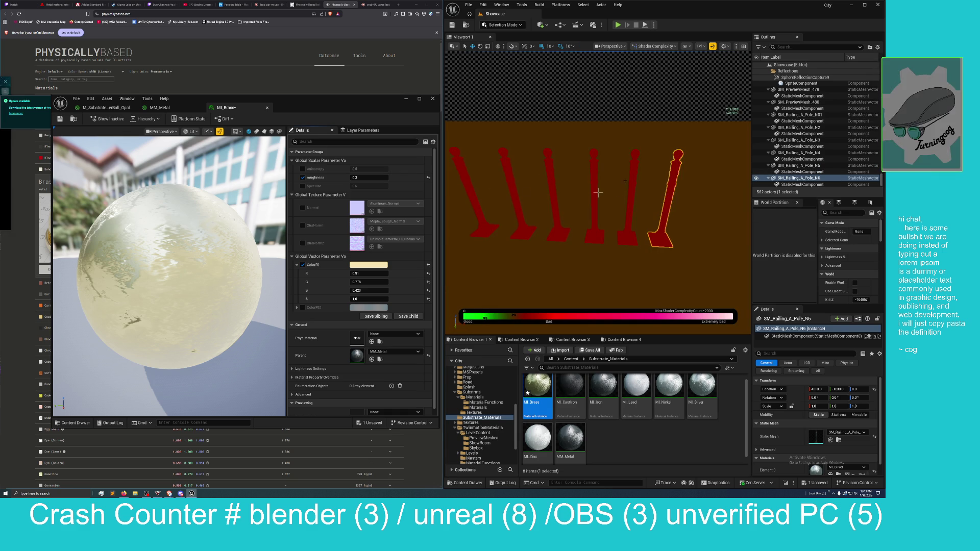
scroll(598, 192, down, 4)
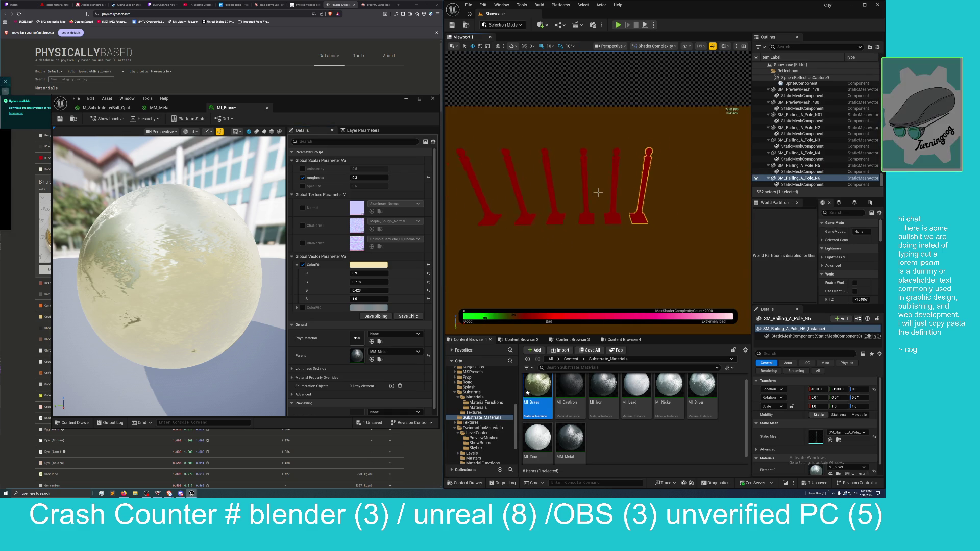
scroll(598, 192, up, 1)
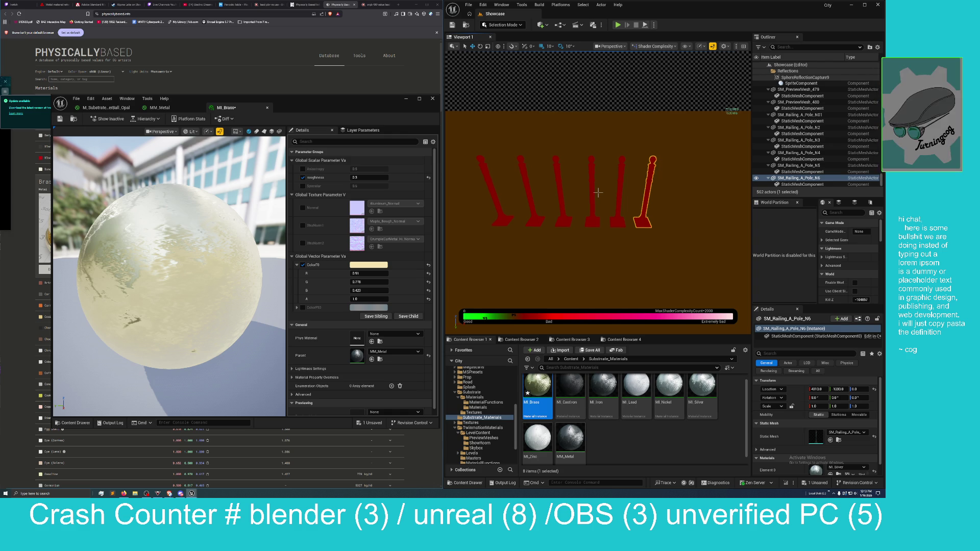
scroll(598, 192, down, 10)
scroll(598, 192, up, 2)
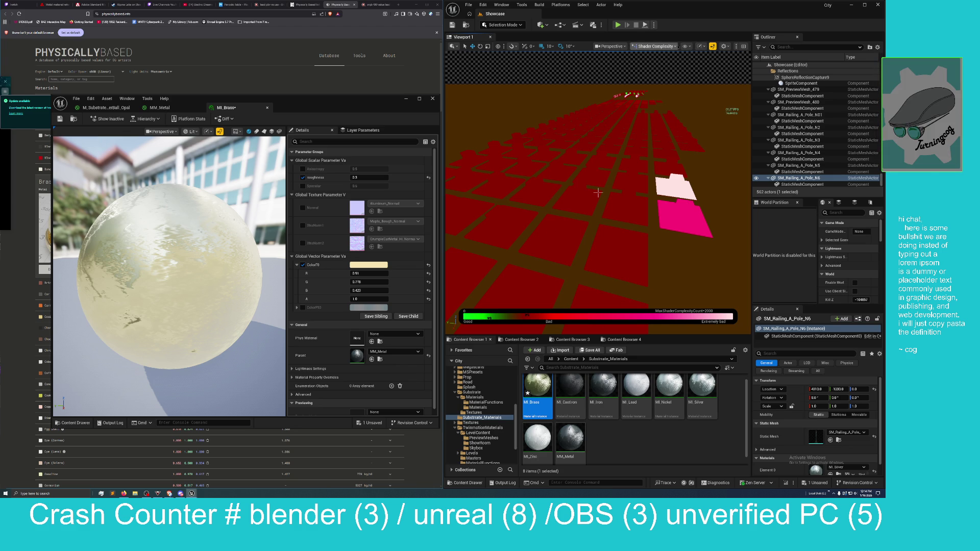
click(685, 46)
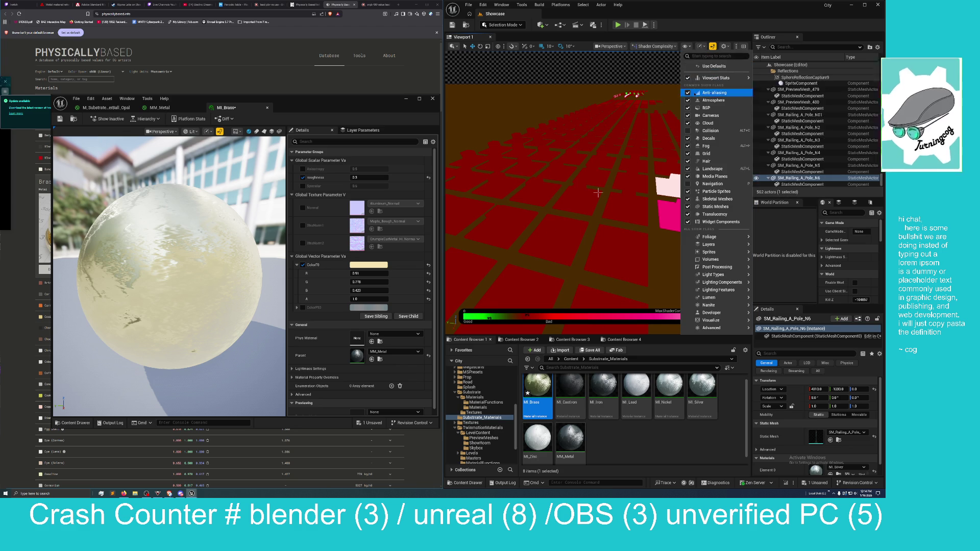
click(685, 46)
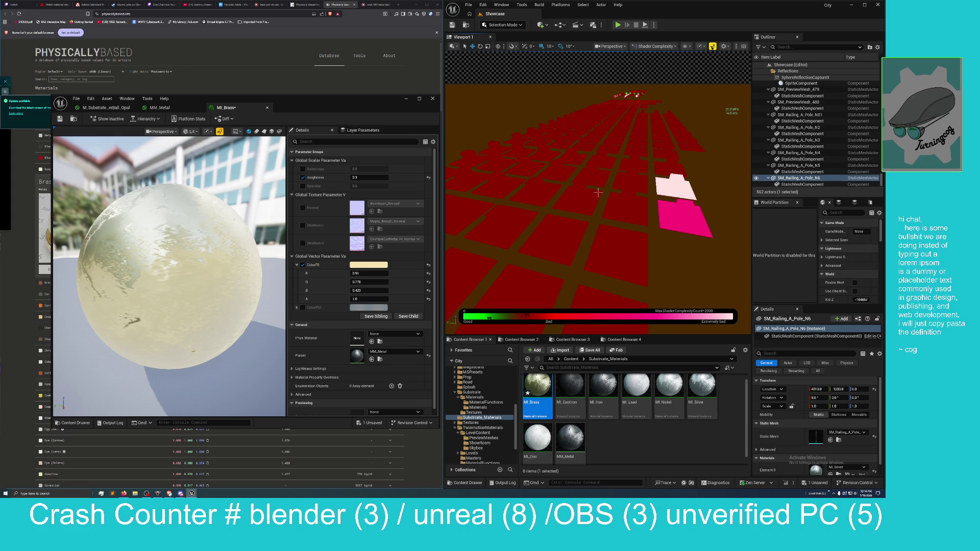
click(654, 46)
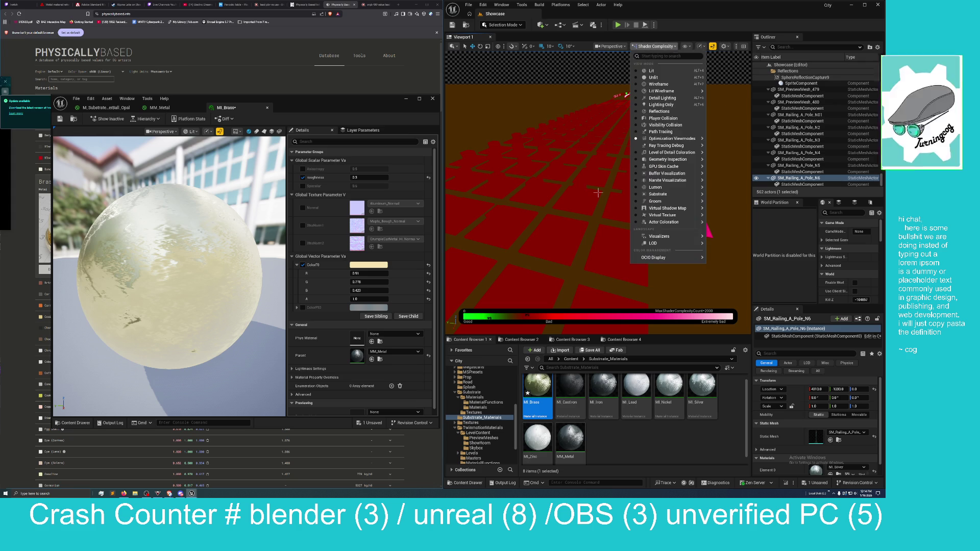
click(651, 70)
Fly the viewport camera past the cloth, Leather and Glass samples to the Metal sample rows.
key(w)
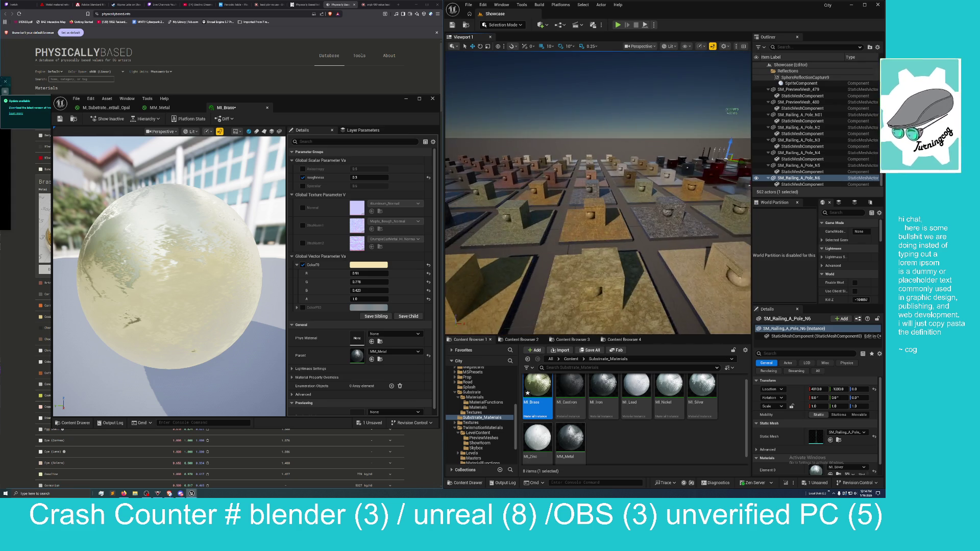
key(w)
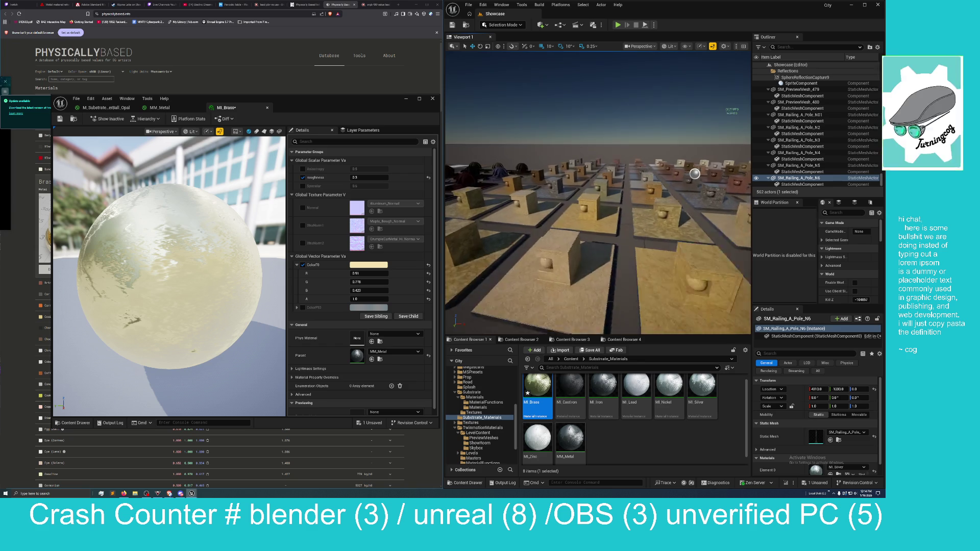
key(w)
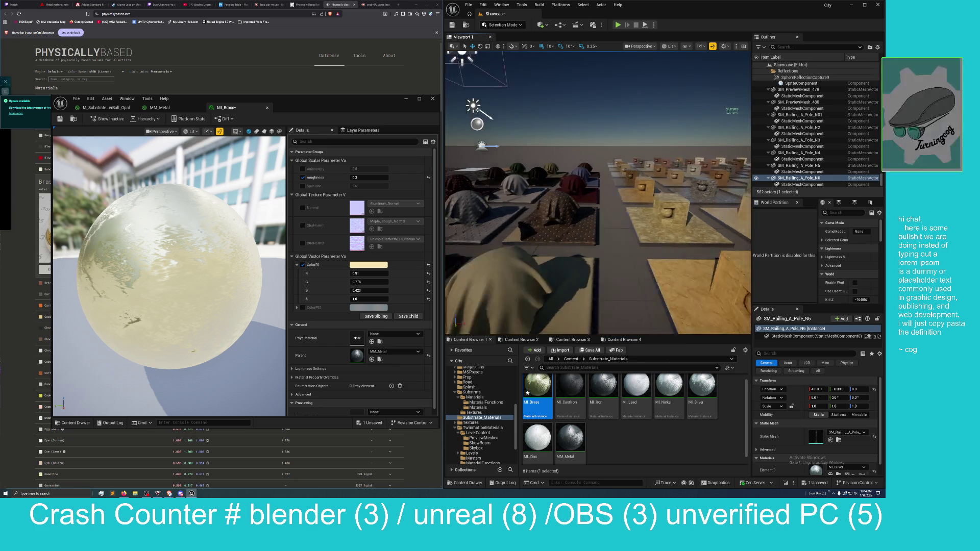
key(w)
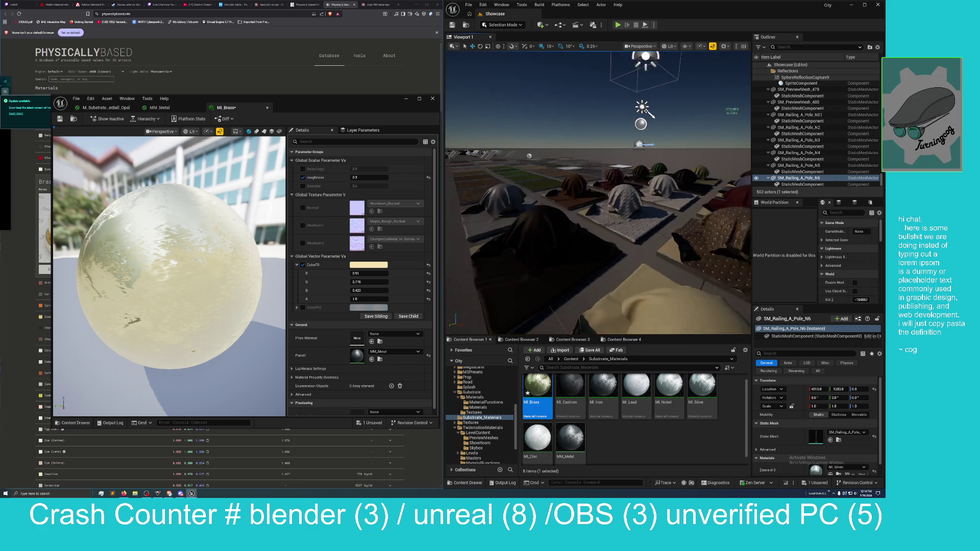
key(w)
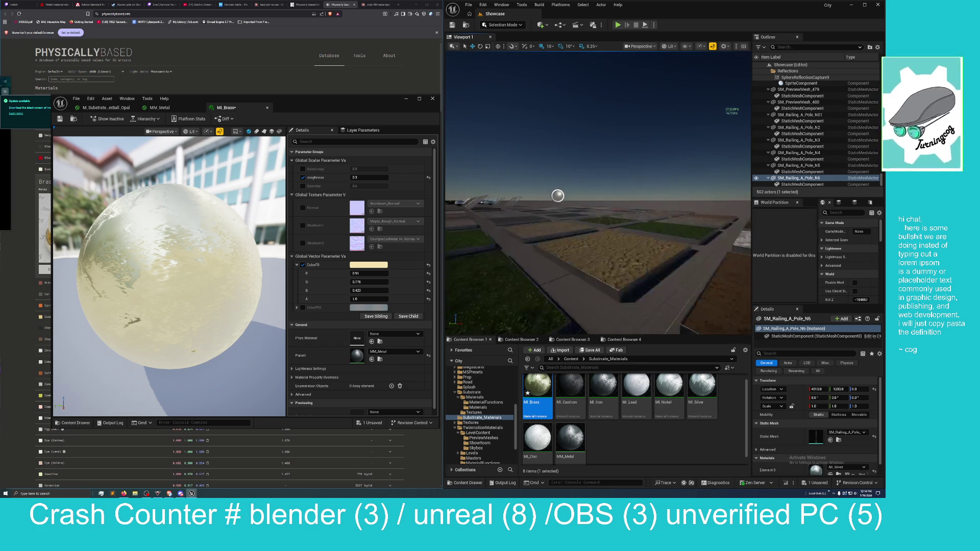
key(w)
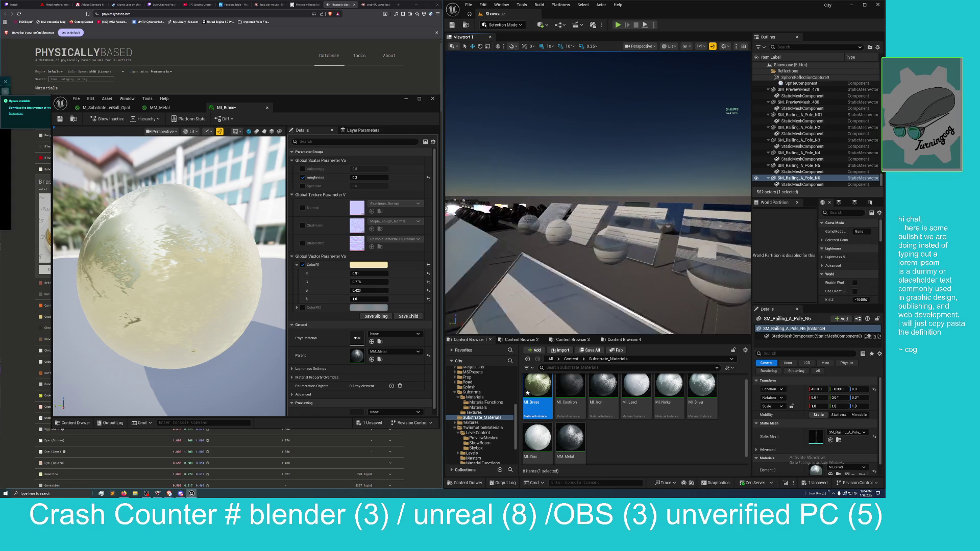
key(w)
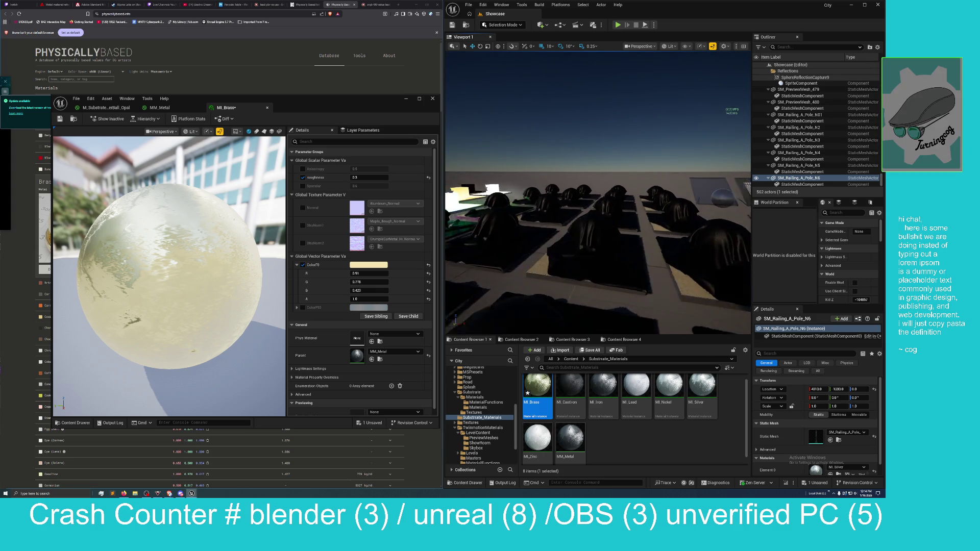
key(w)
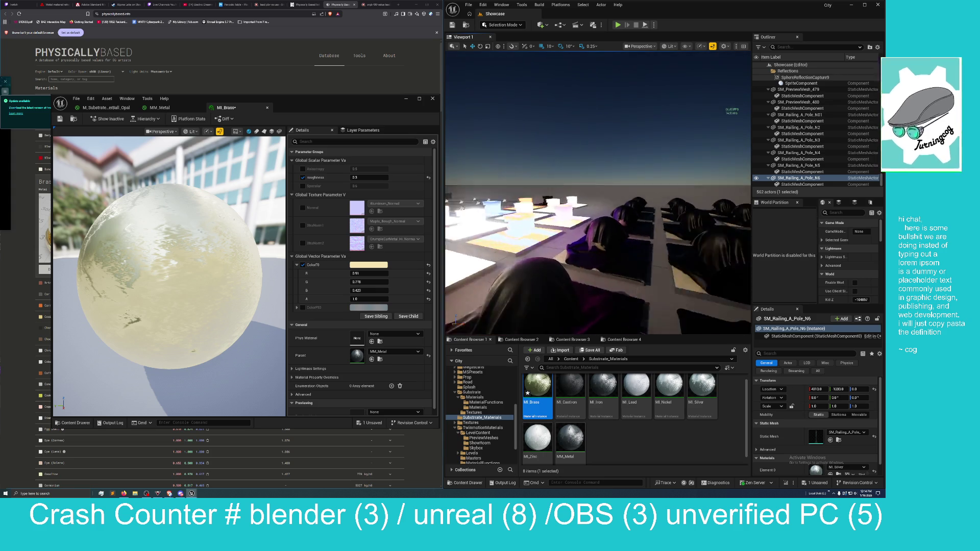
key(w)
key(w)
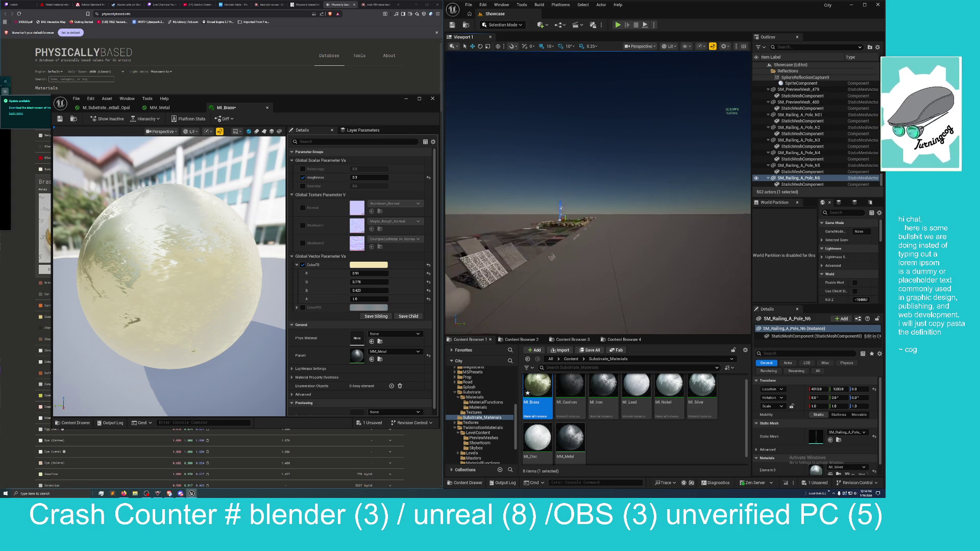
key(w)
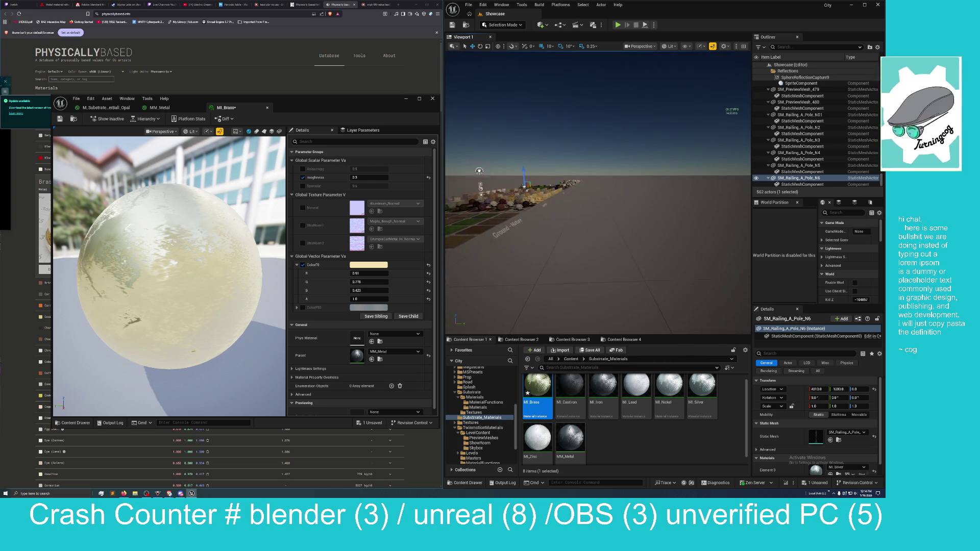
key(w)
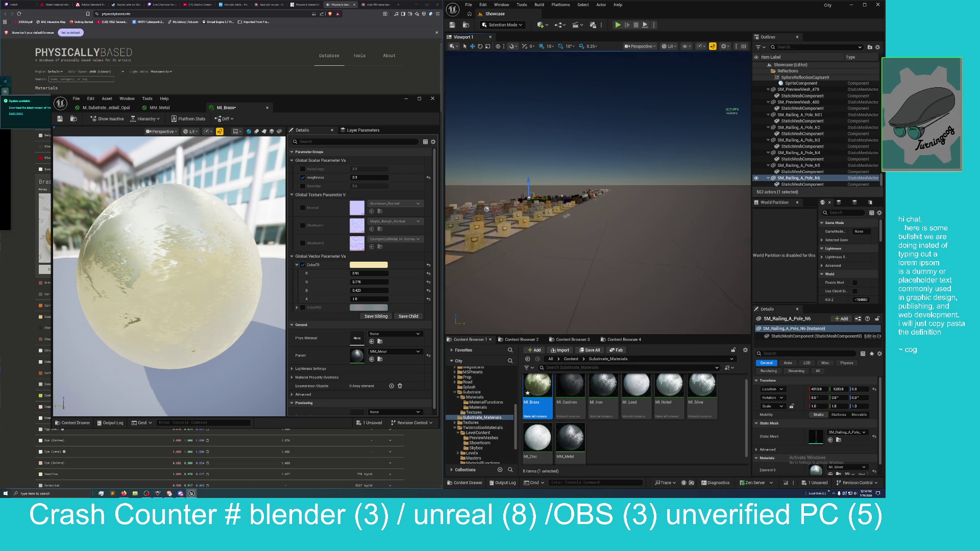
key(w)
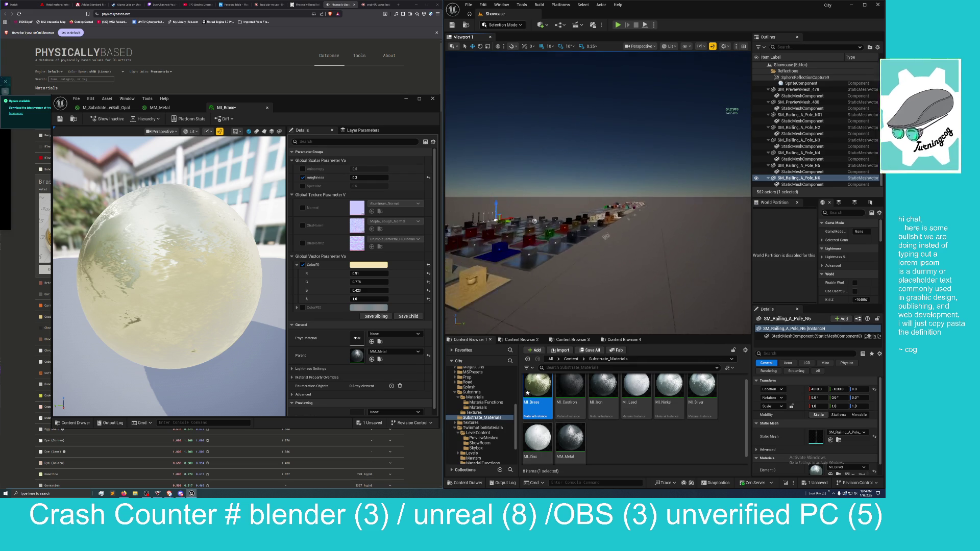
key(w)
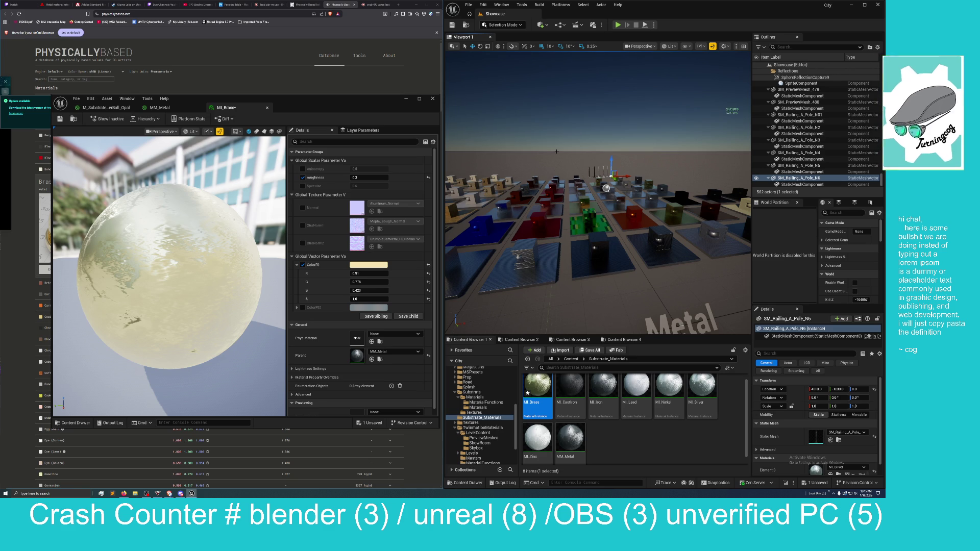
Fly the camera down to a low angle framing the row of railing poles.
key(w)
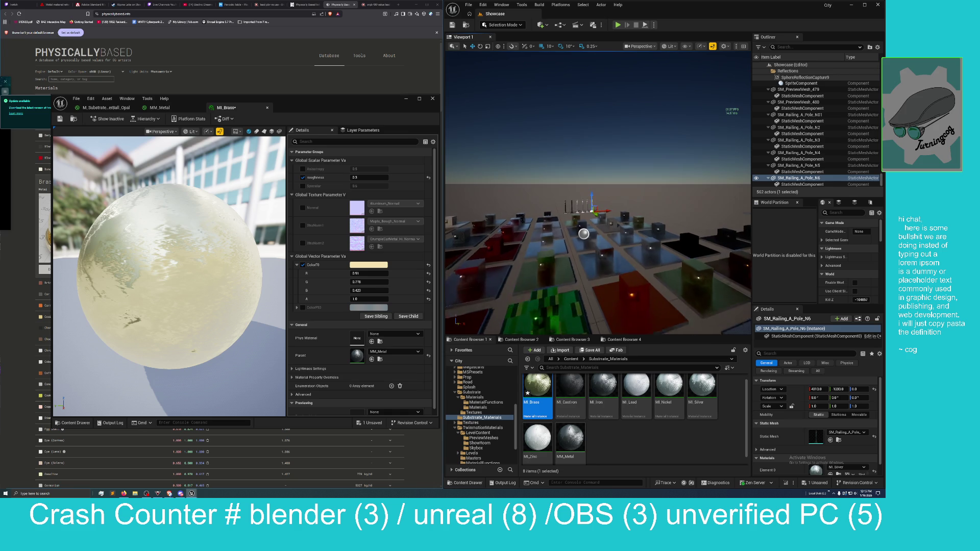
key(w)
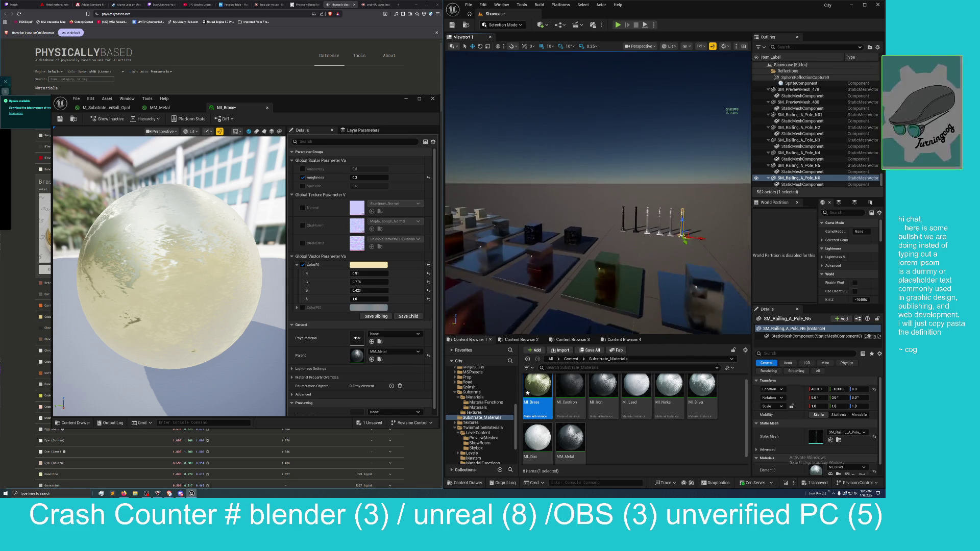
key(w)
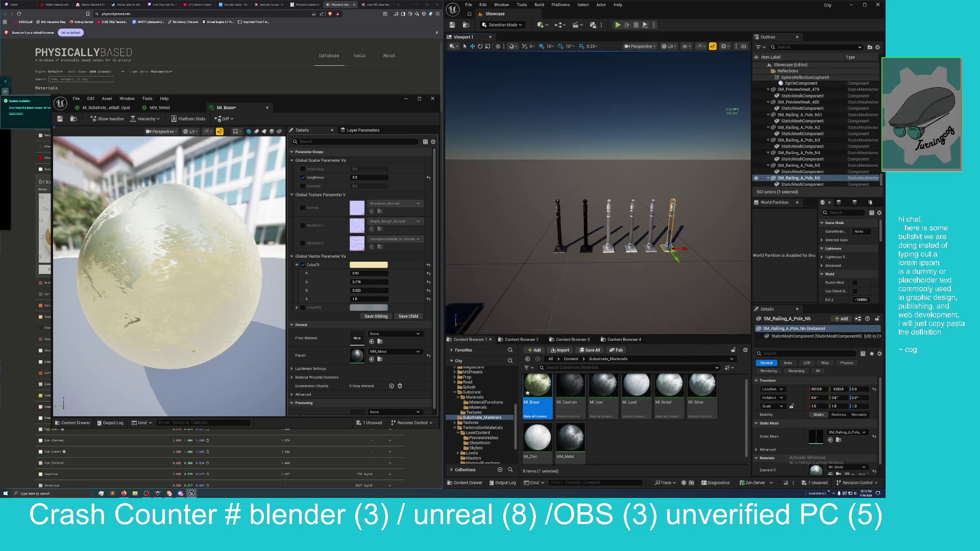
key(s)
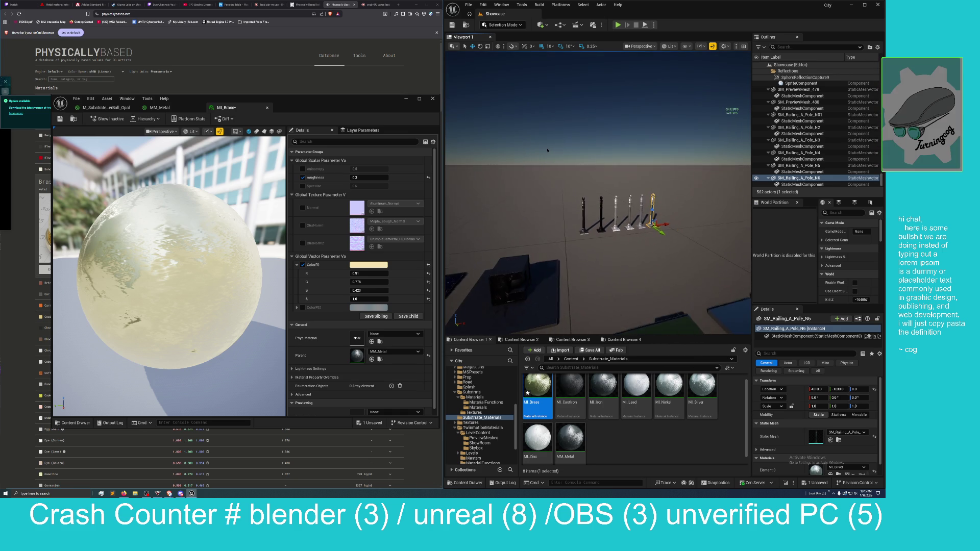
key(w)
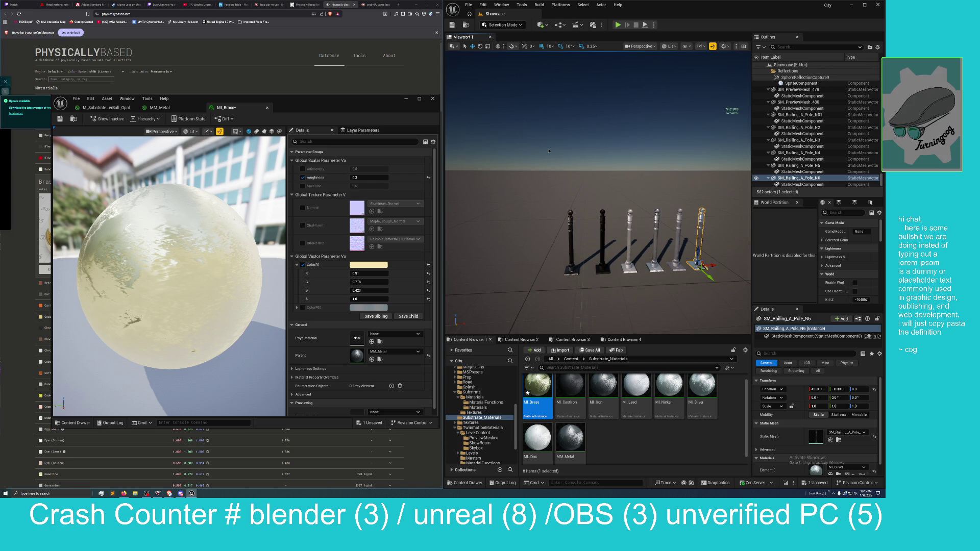
key(s)
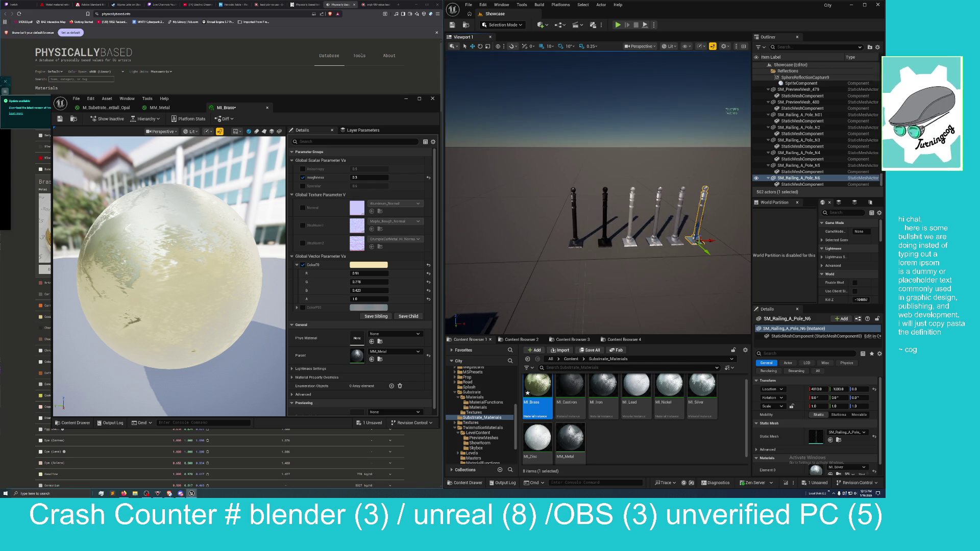
key(s)
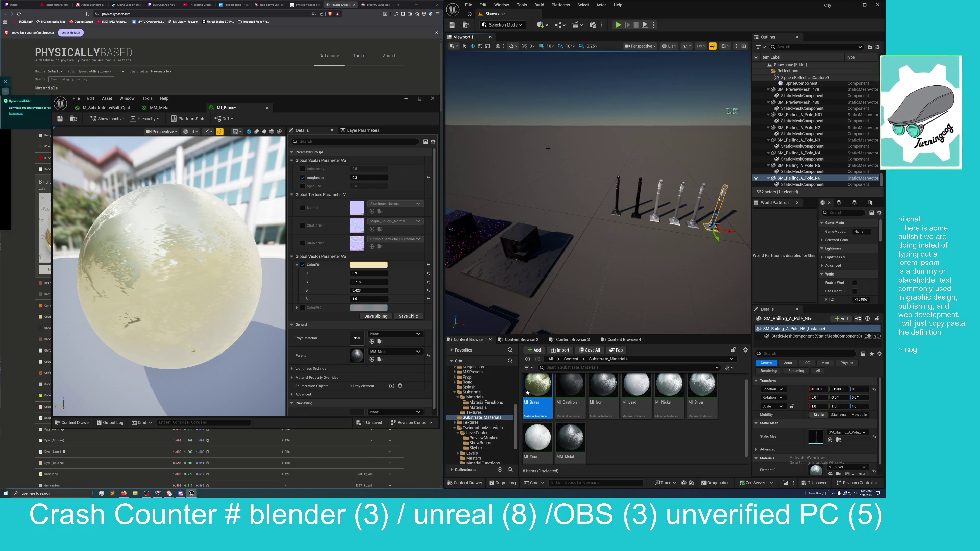
Inspect the speckled black cube, frame all six railing poles, then bring the Brass page forward.
key(a)
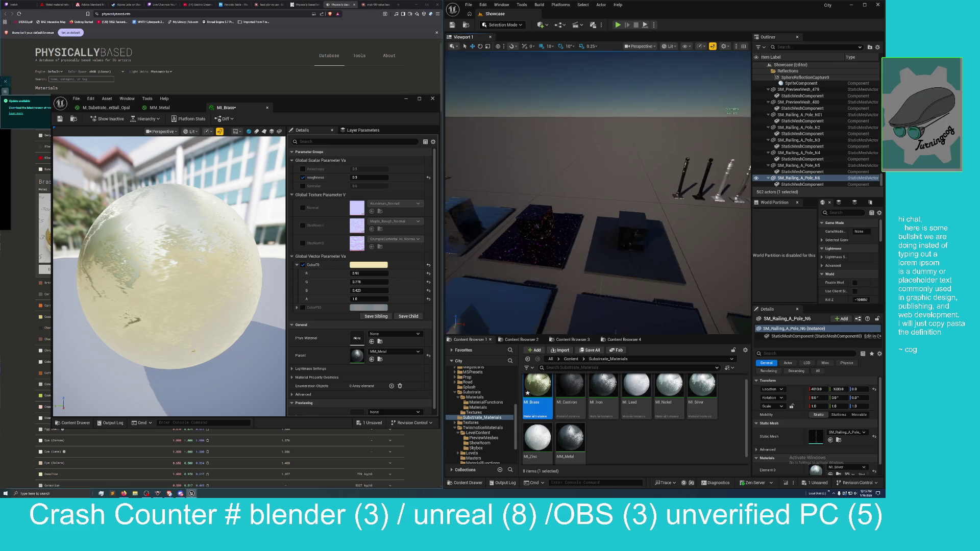
key(w)
key(s)
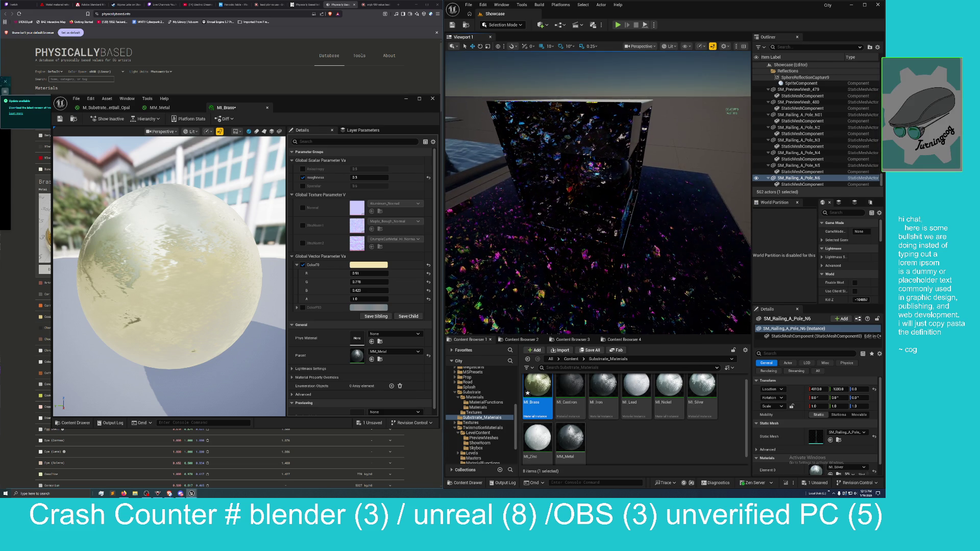
key(d)
key(w)
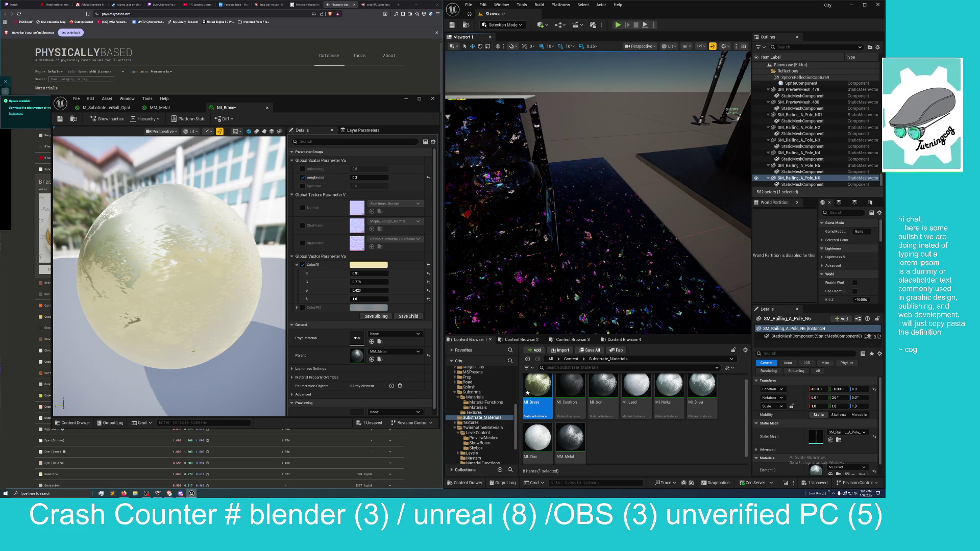
key(s)
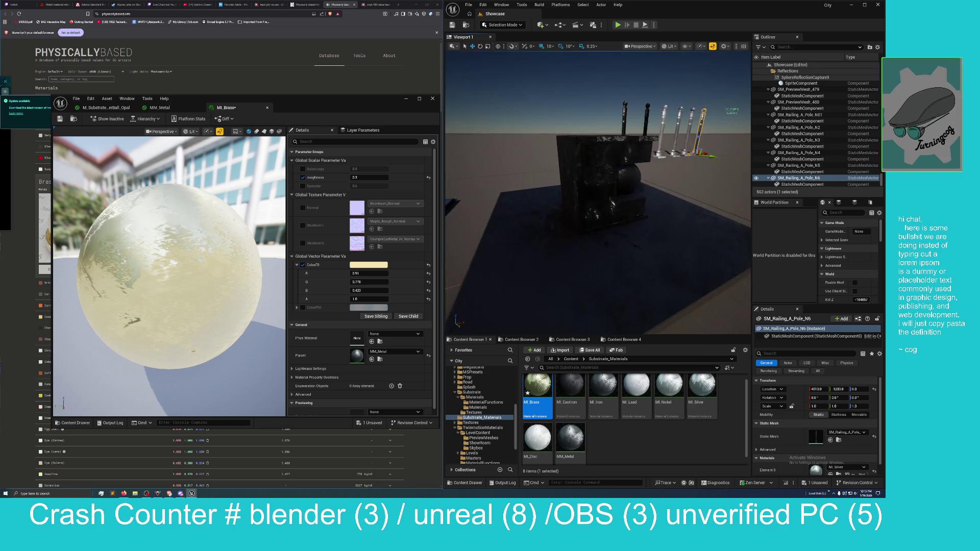
key(w)
key(s)
key(w)
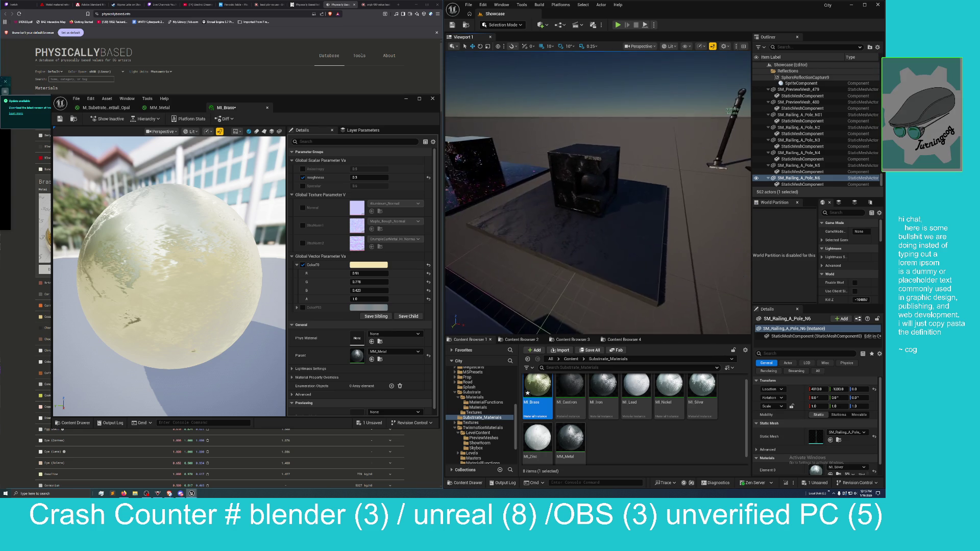
key(s)
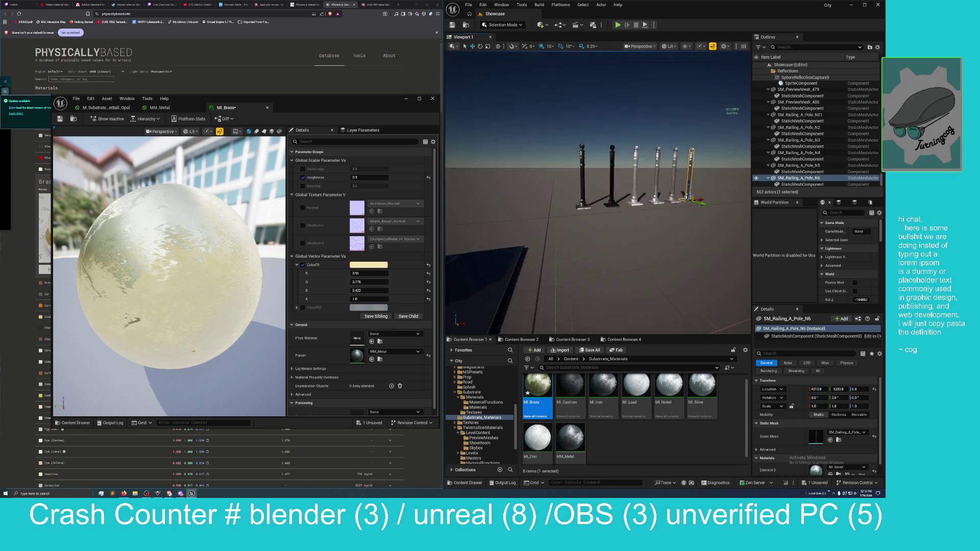
key(w)
key(s)
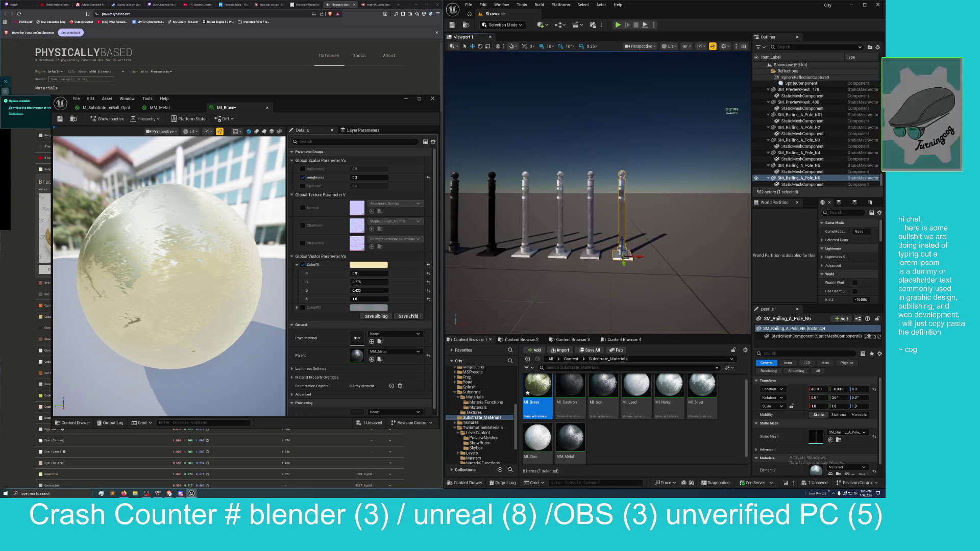
key(alt+Tab)
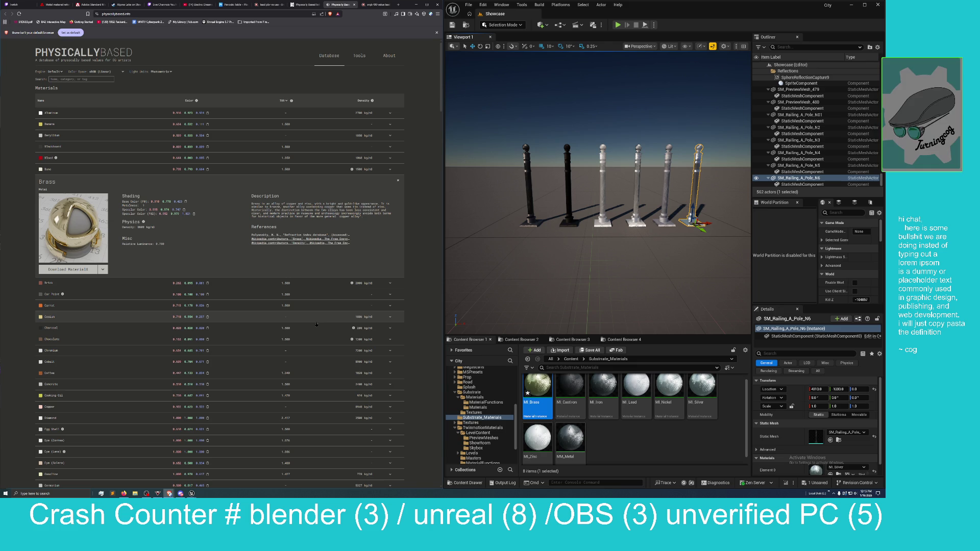
Reopen MI_Brass, place its editor over the level viewport, and switch to the MM_Metal parent graph.
double_click(541, 383)
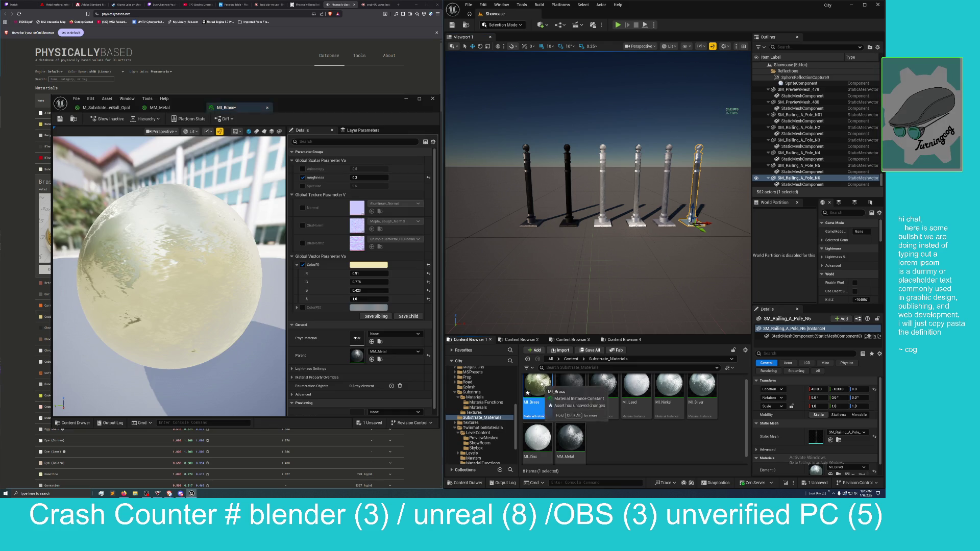
mouse_move(304, 107)
mouse_down()
mouse_move(450, 177)
mouse_move(647, 113)
mouse_move(656, 80)
mouse_up()
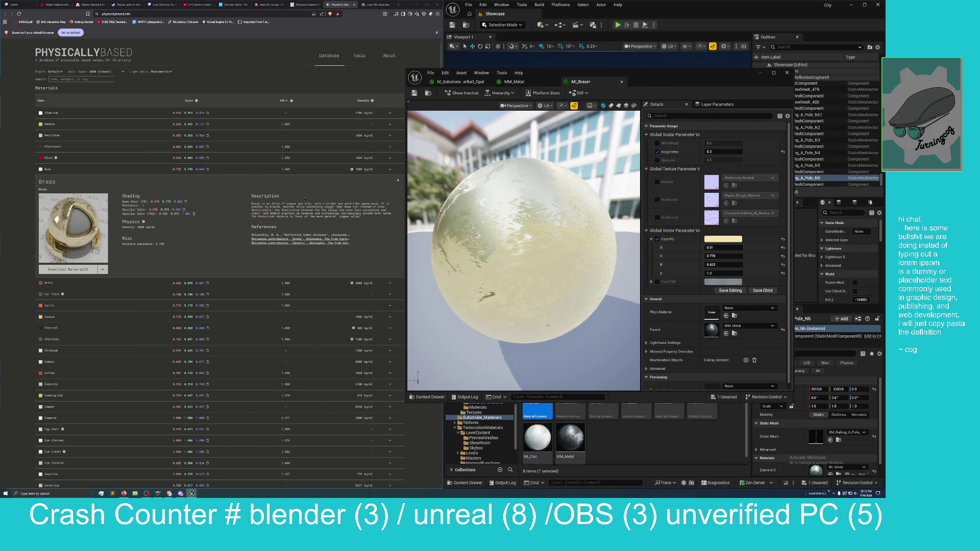
drag(487, 108, 511, 109)
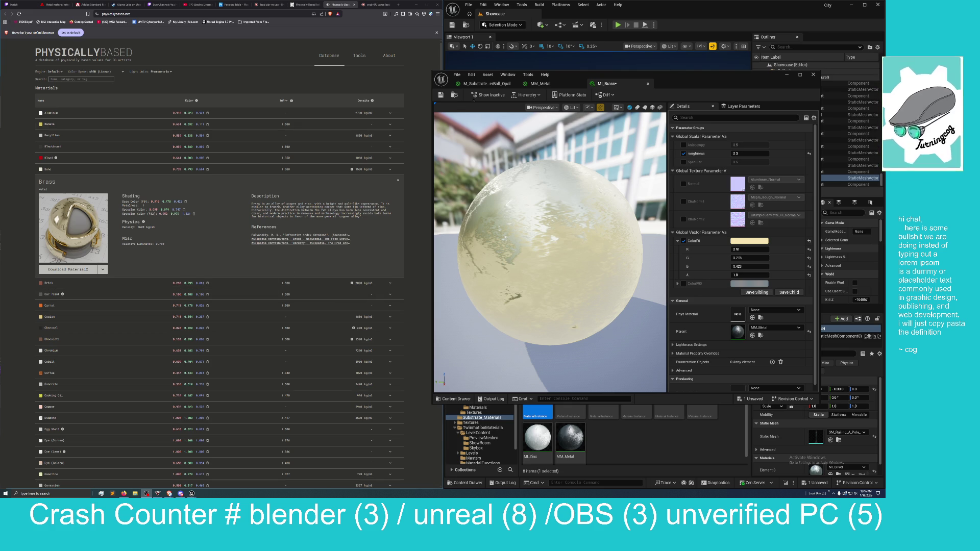
click(540, 85)
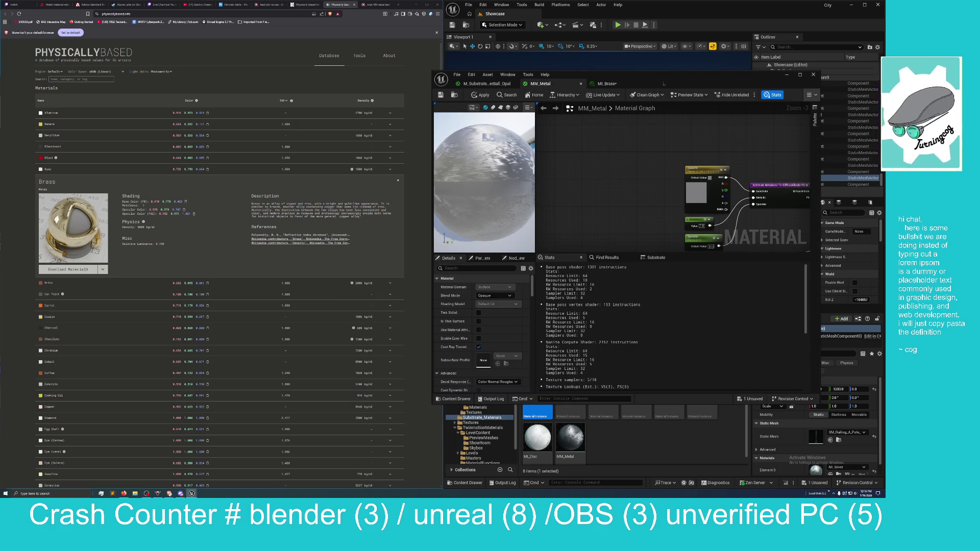
Maximize the MM_Metal editor and pan around the Substrate Slab node and its Normal, Anisotropy and texture inputs.
double_click(664, 82)
scroll(601, 55, down, 2)
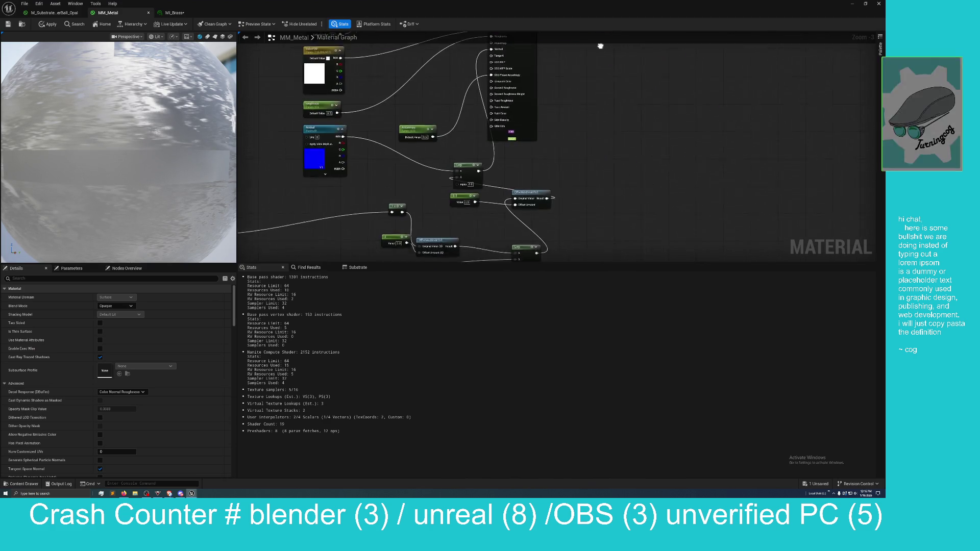
scroll(595, 119, up, 1)
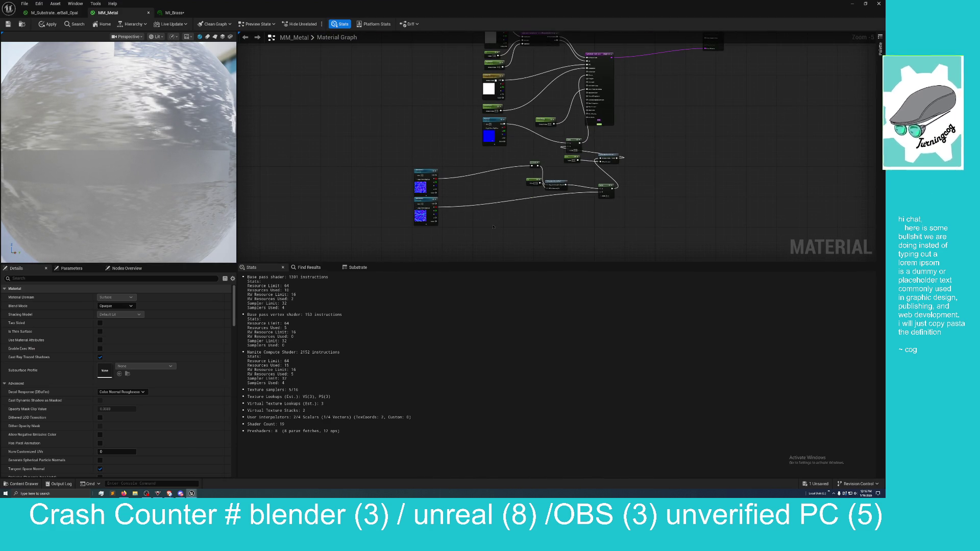
scroll(492, 226, up, 2)
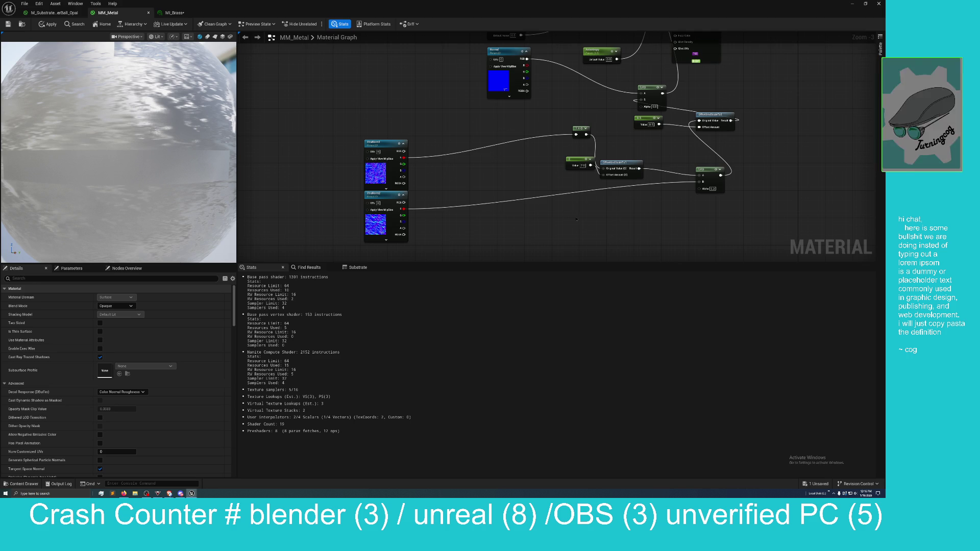
mouse_move(589, 217)
mouse_down()
mouse_move(541, 243)
mouse_move(713, 200)
mouse_move(715, 185)
mouse_move(706, 213)
mouse_move(737, 178)
mouse_up()
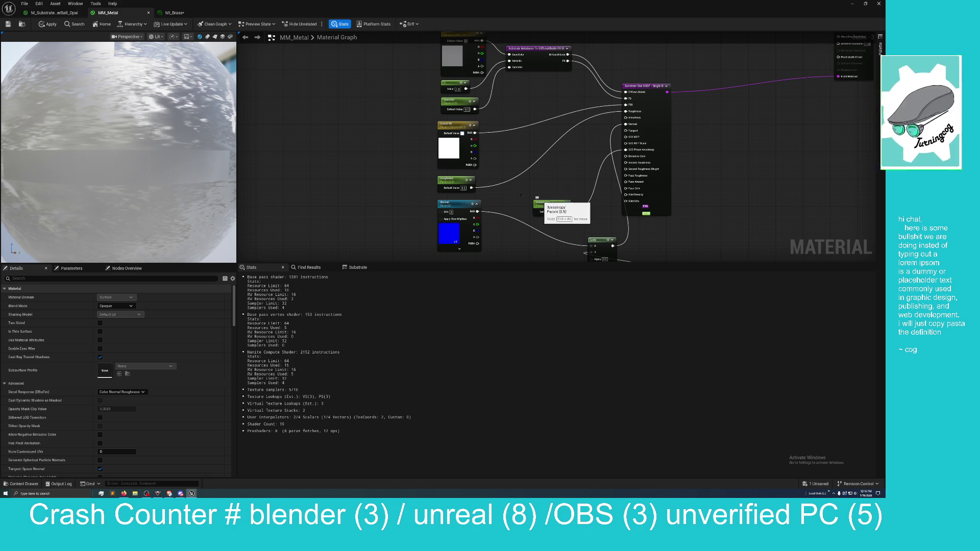
mouse_move(390, 137)
mouse_down()
mouse_move(390, 215)
mouse_move(380, 175)
mouse_move(374, 194)
mouse_move(368, 171)
mouse_move(367, 199)
mouse_up()
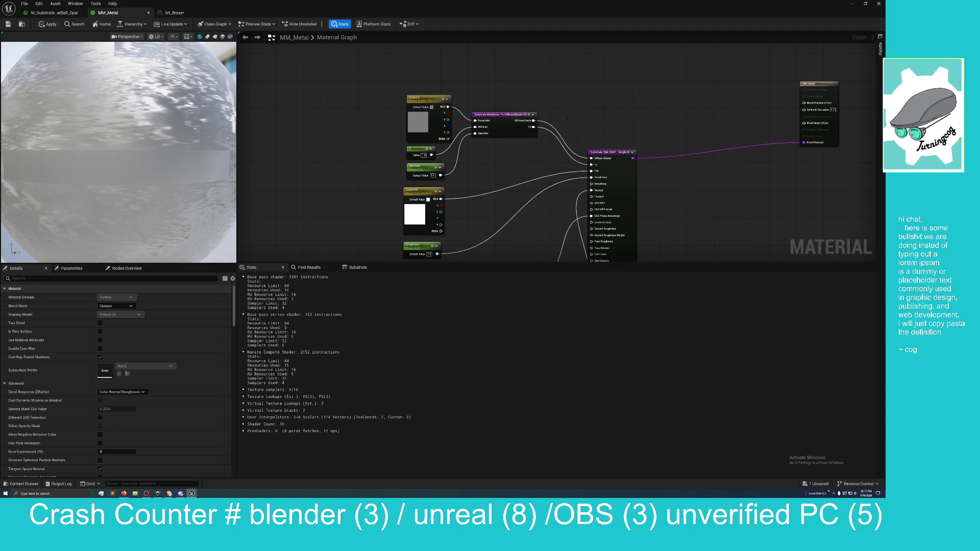
drag(596, 126, 611, 103)
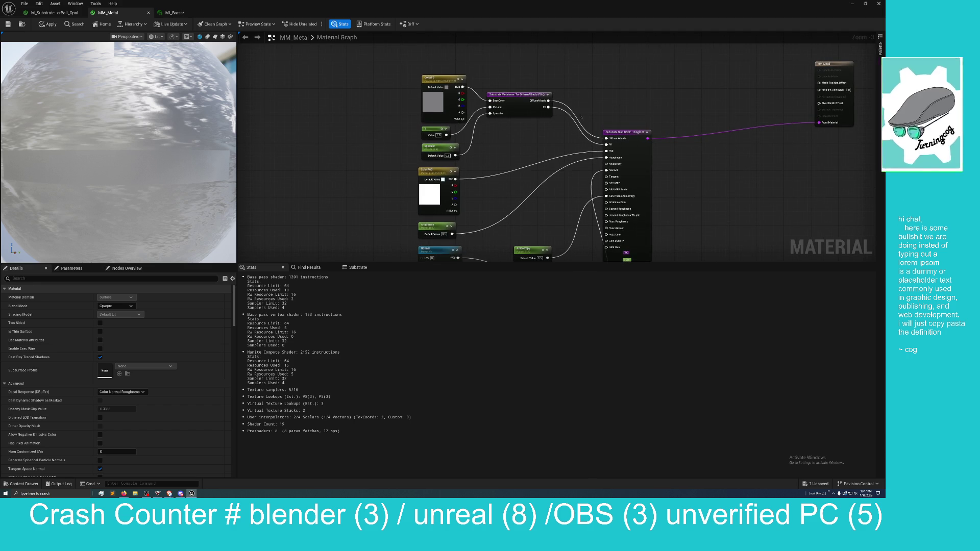
drag(667, 171, 561, 96)
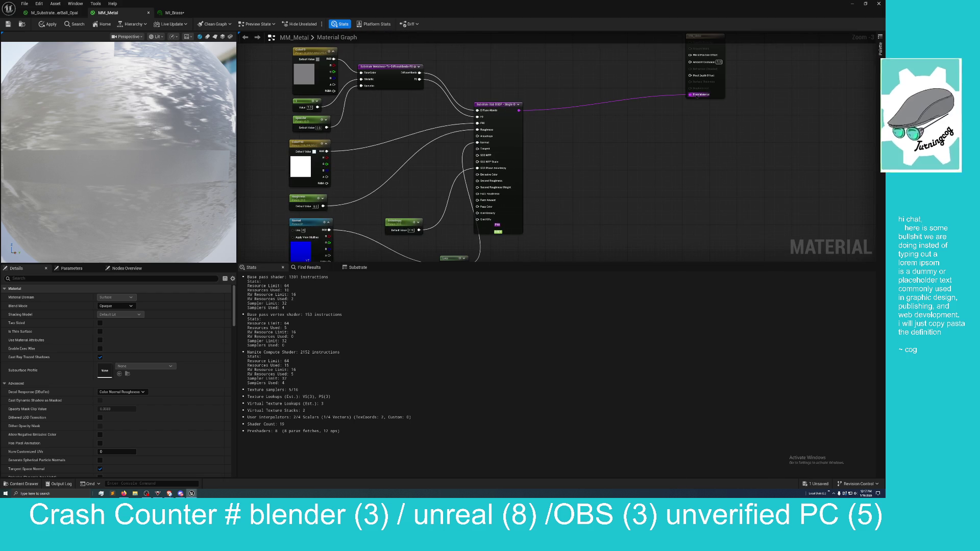
Break the Front Material link and rewire the Substrate Slab output back into Front Material.
right_click(691, 95)
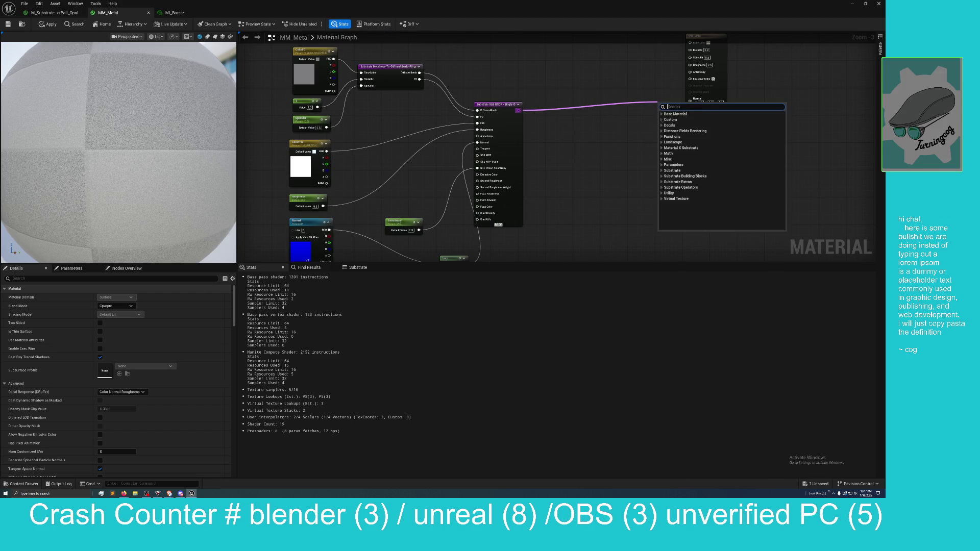
click(729, 132)
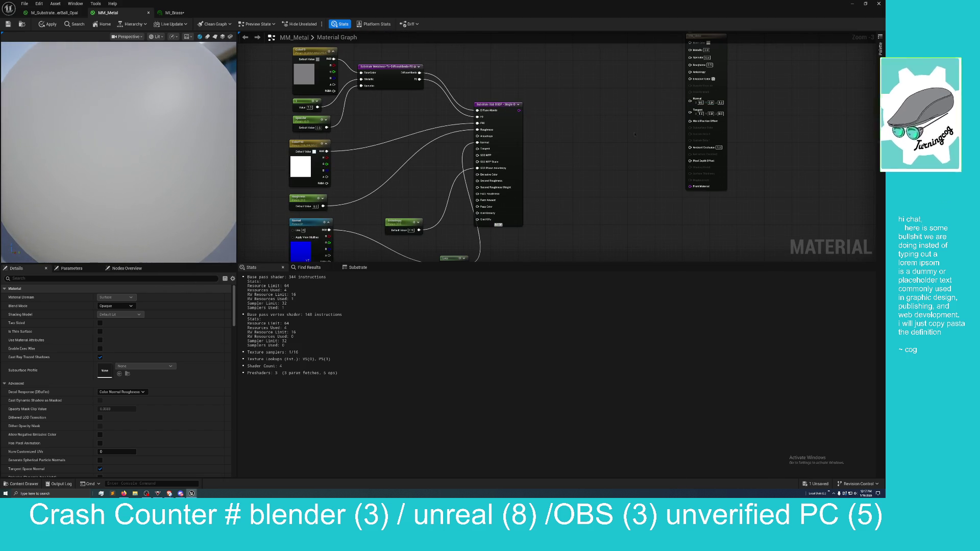
drag(518, 110, 690, 186)
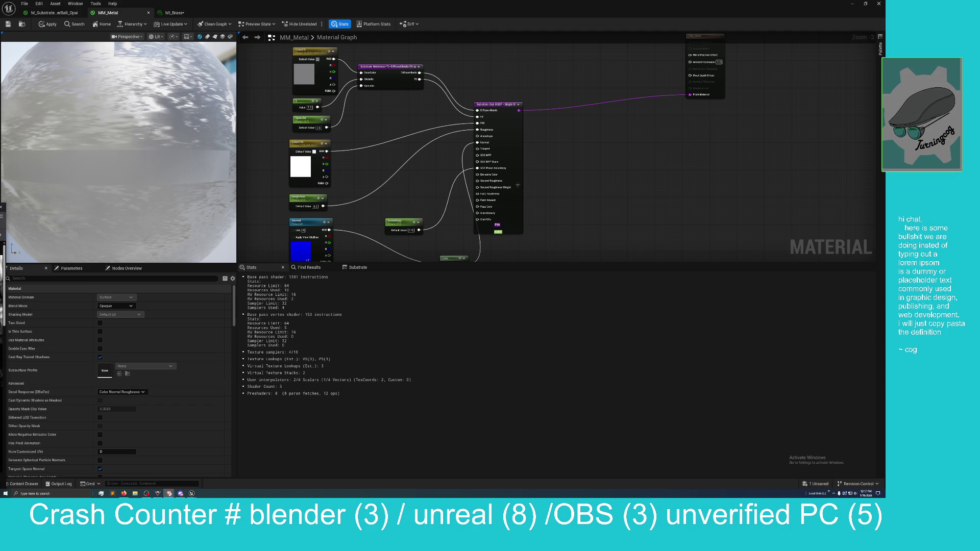
scroll(621, 161, down, 1)
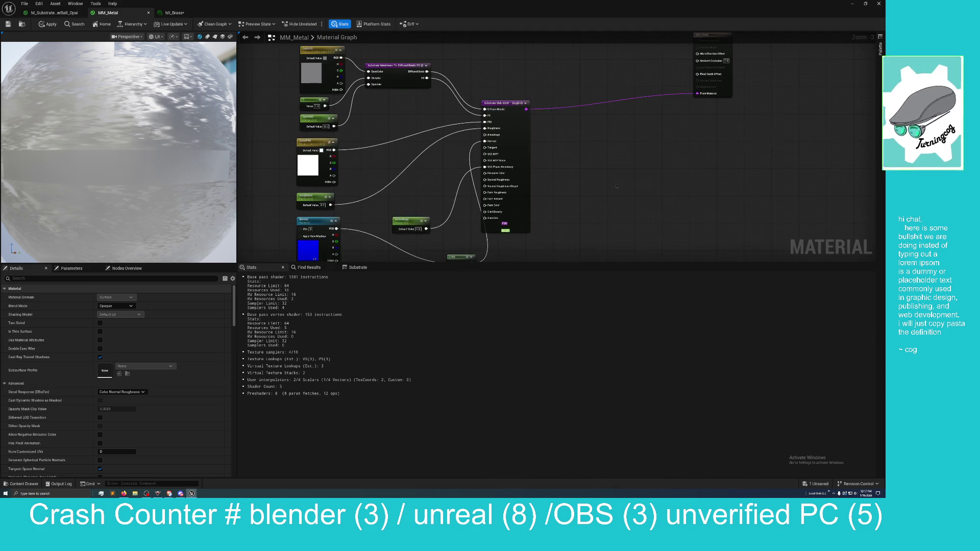
drag(616, 187, 581, 162)
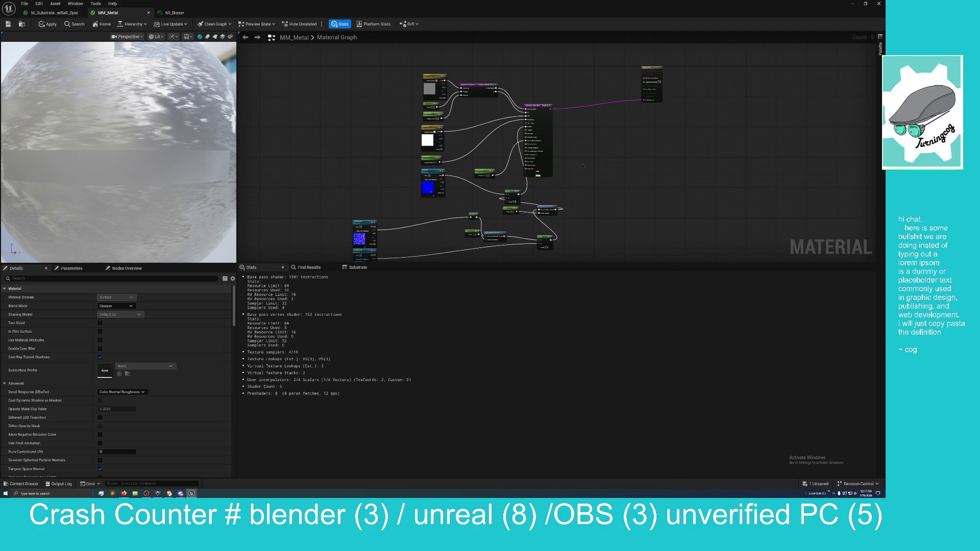
scroll(531, 168, down, 1)
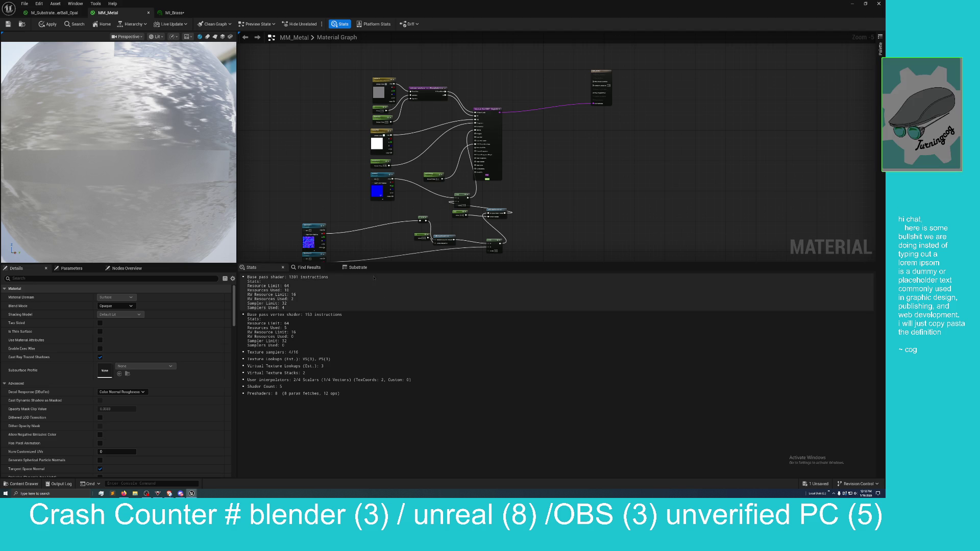
Return MI_Brass to a window on the right, enable the ColorF90 override and open its colour picker.
click(176, 13)
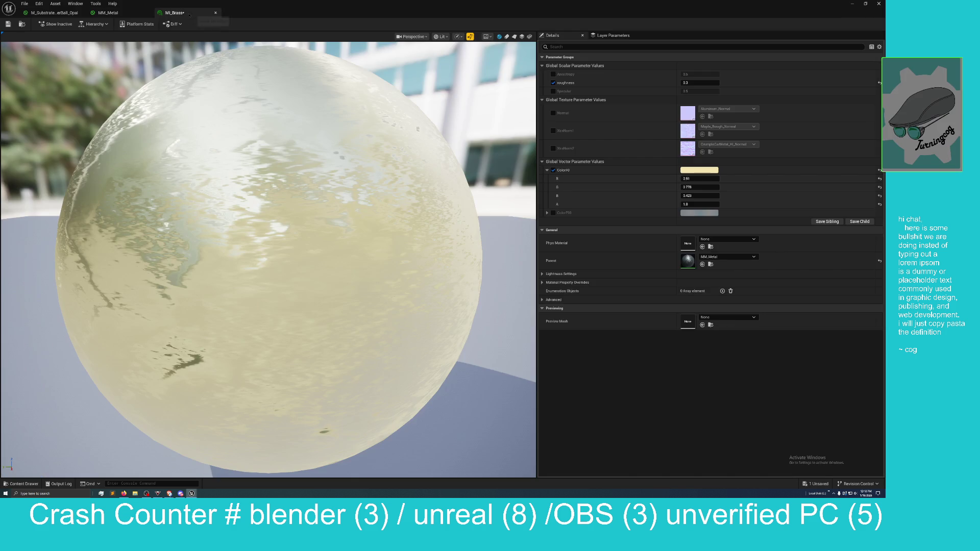
mouse_move(365, 22)
mouse_down()
mouse_move(424, 62)
mouse_move(563, 79)
mouse_move(634, 67)
mouse_up()
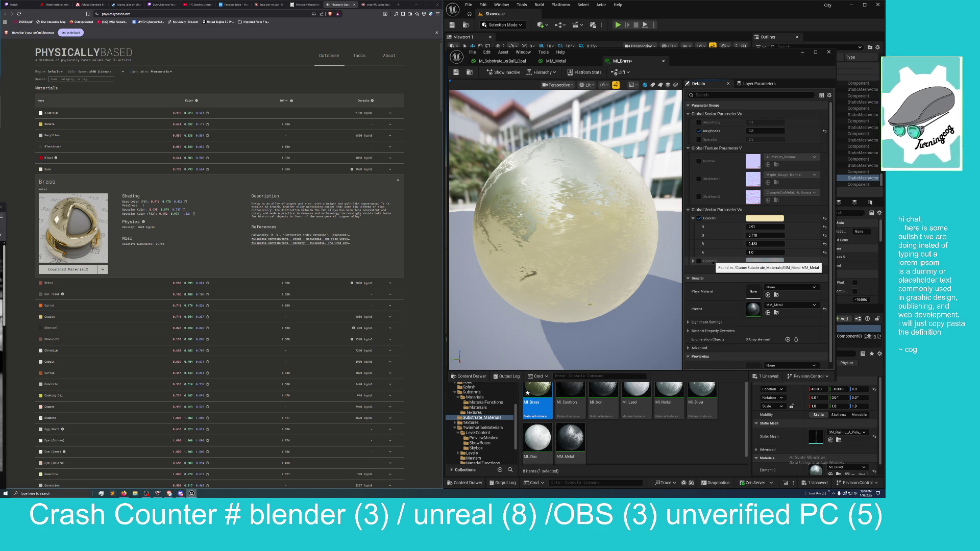
mouse_move(715, 261)
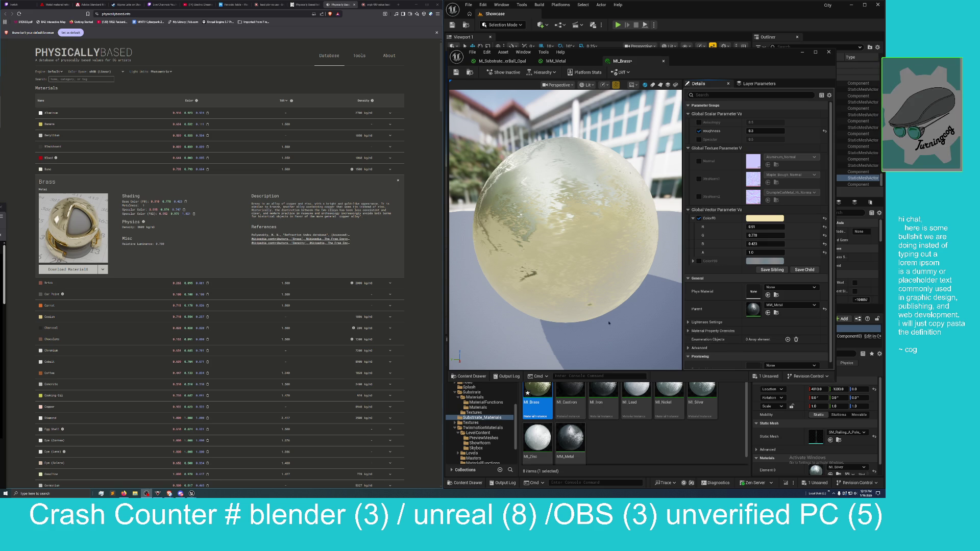
click(698, 261)
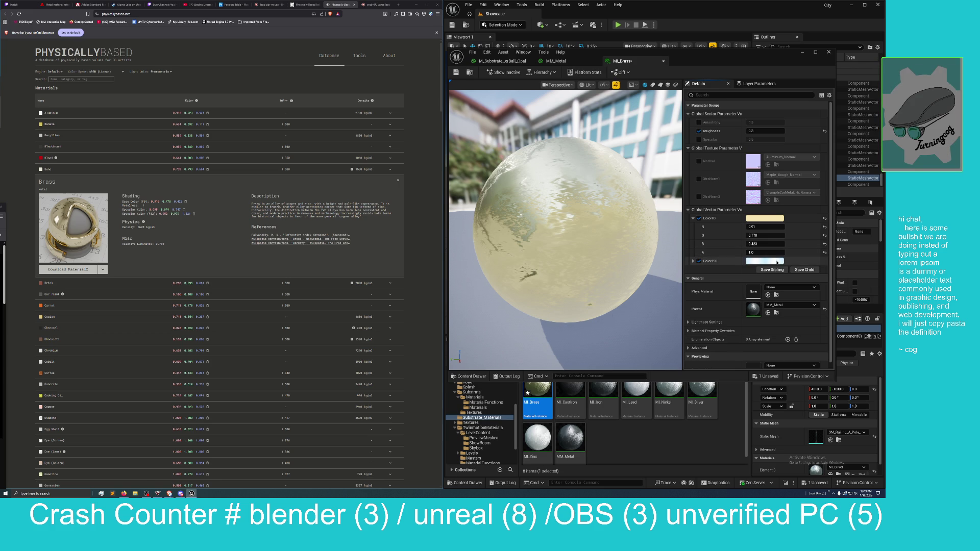
click(776, 262)
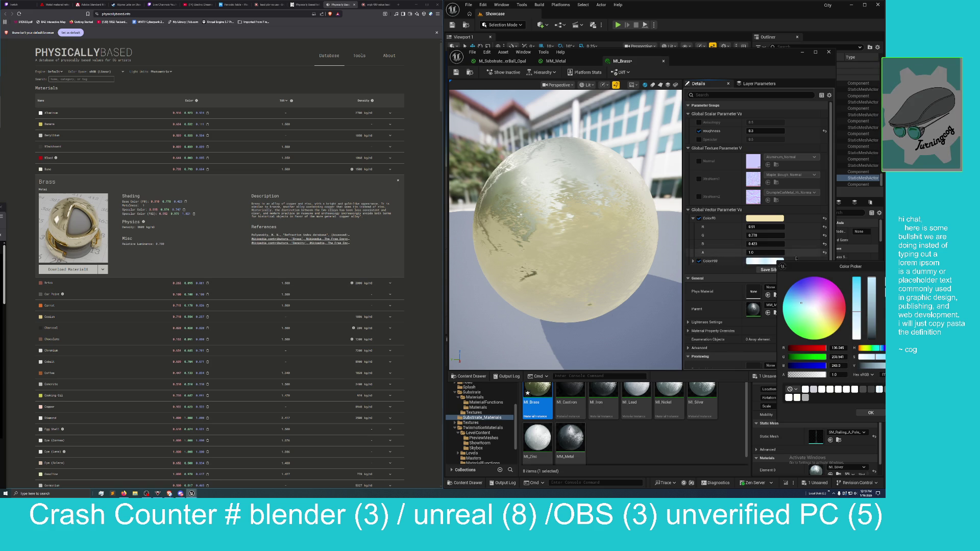
Centre the colour picker, start editing F90's red value, and check Brass luminance 0.700 on the reference page.
mouse_move(833, 266)
mouse_down()
mouse_move(490, 271)
mouse_move(550, 258)
mouse_up()
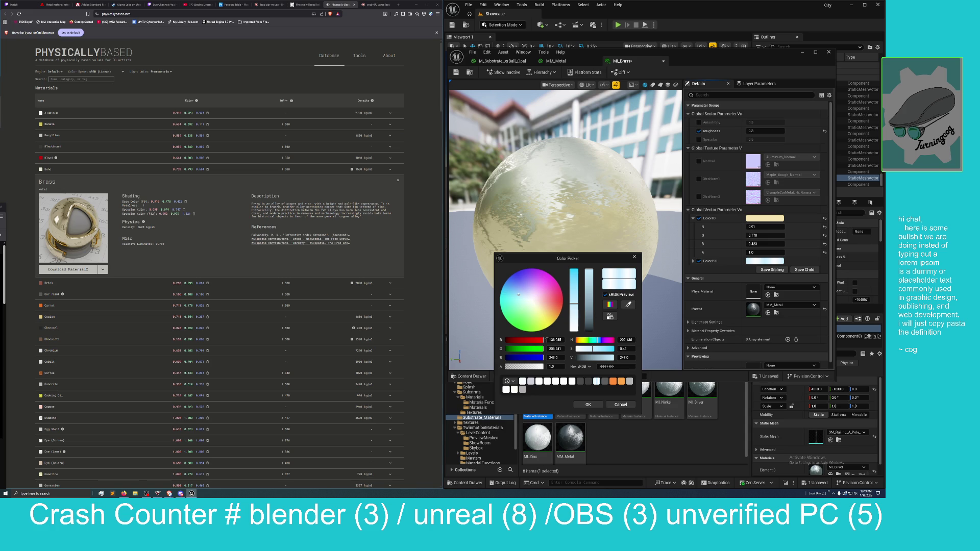
click(555, 339)
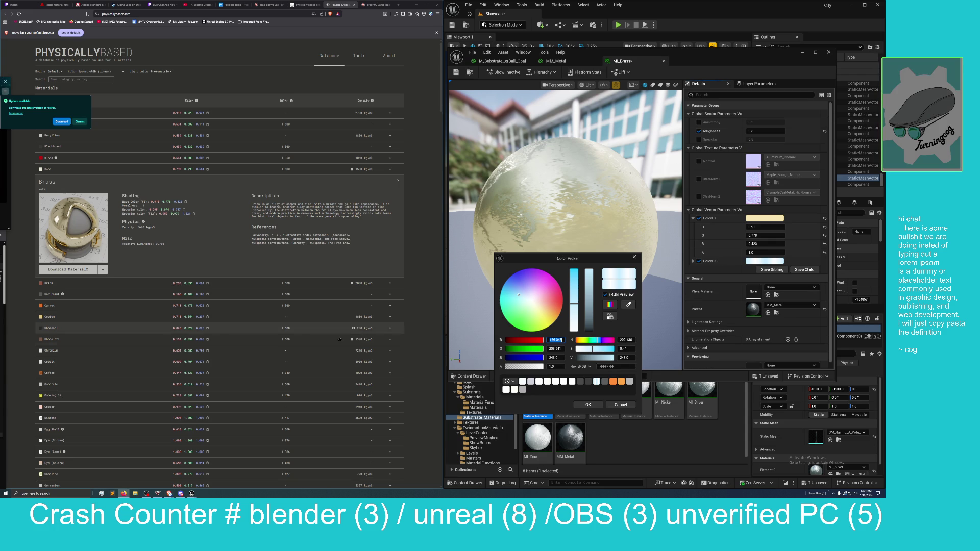
double_click(160, 244)
click(135, 210)
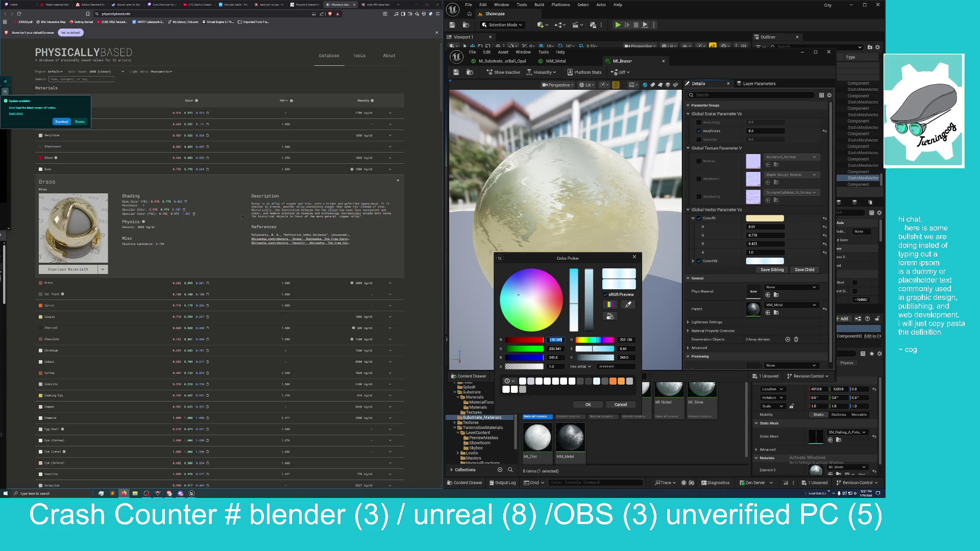
Move the material editor left and fly toward the glowing tiles, selecting one to close the picker.
drag(716, 62, 312, 98)
mouse_move(597, 194)
mouse_down()
mouse_move(607, 184)
mouse_move(607, 207)
mouse_move(608, 189)
mouse_move(607, 201)
mouse_move(644, 205)
mouse_move(622, 192)
mouse_move(633, 187)
mouse_move(645, 202)
mouse_up()
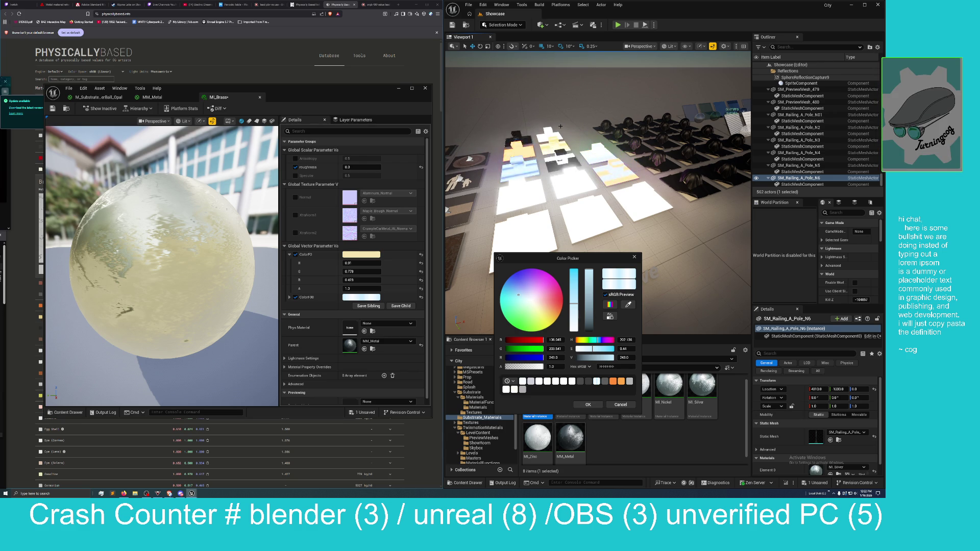
key(a)
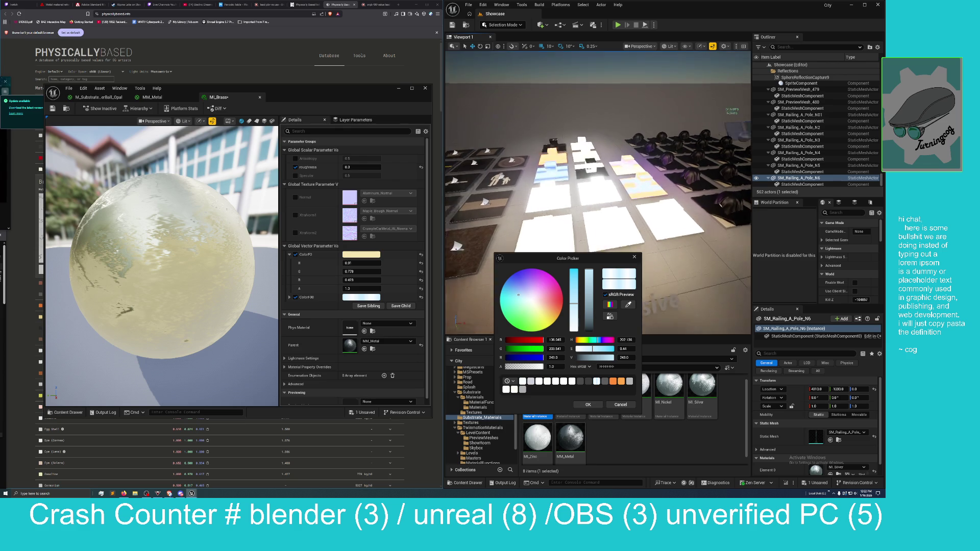
key(w)
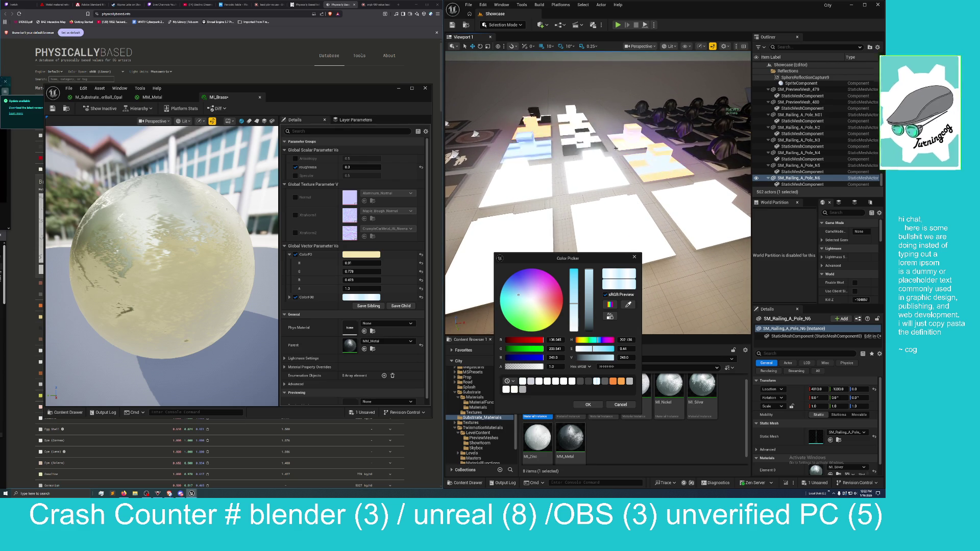
click(637, 194)
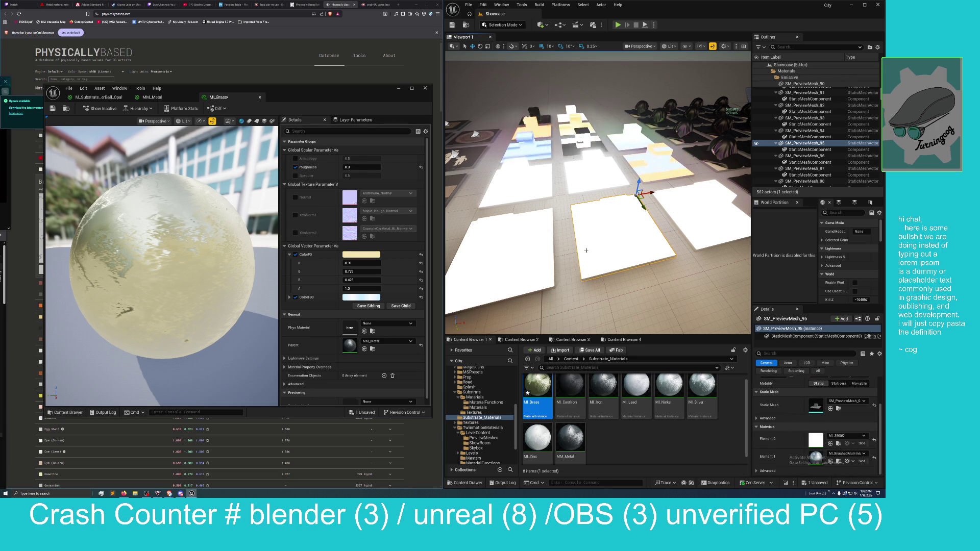
Select the blue glowing tile SM_PreviewMesh_92 and open its material MI_Neon_Blue from the assets.
click(505, 261)
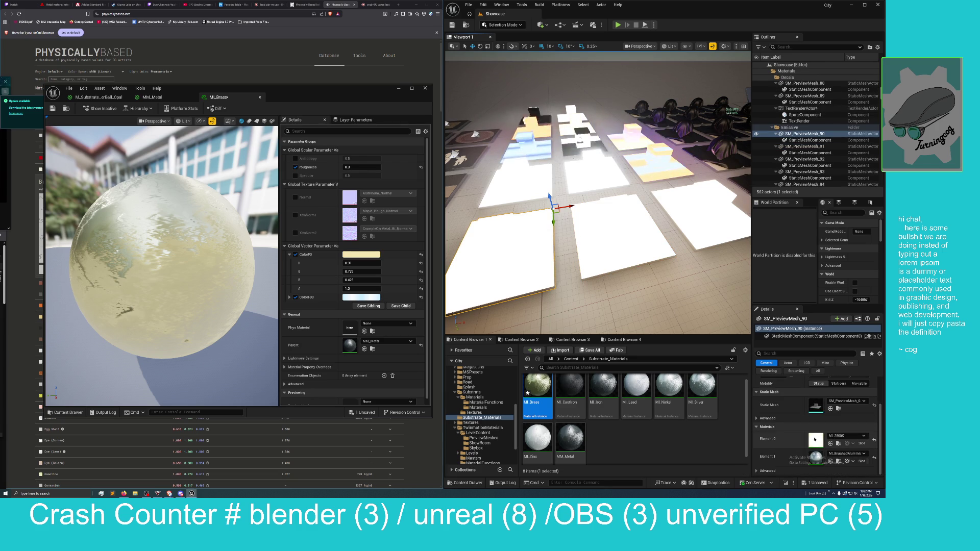
click(541, 137)
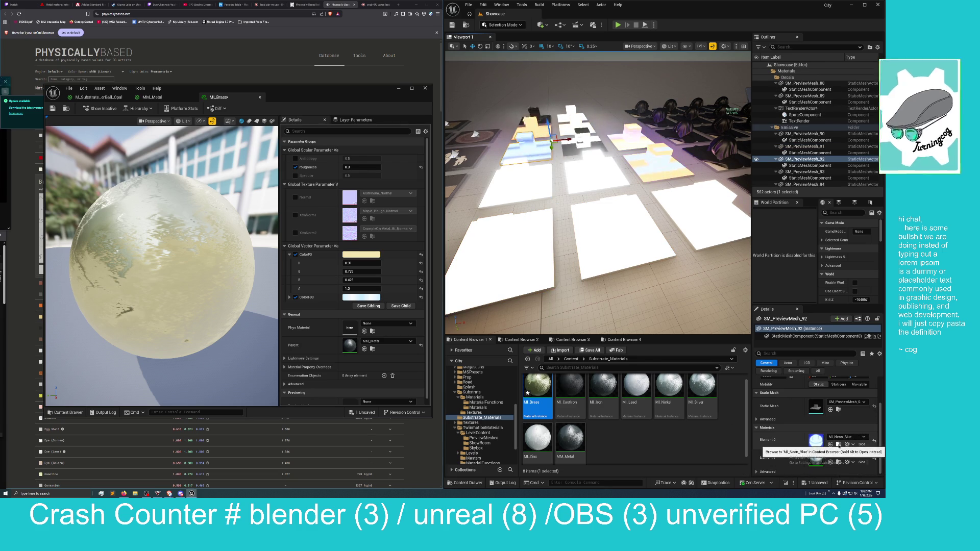
click(838, 444)
double_click(567, 403)
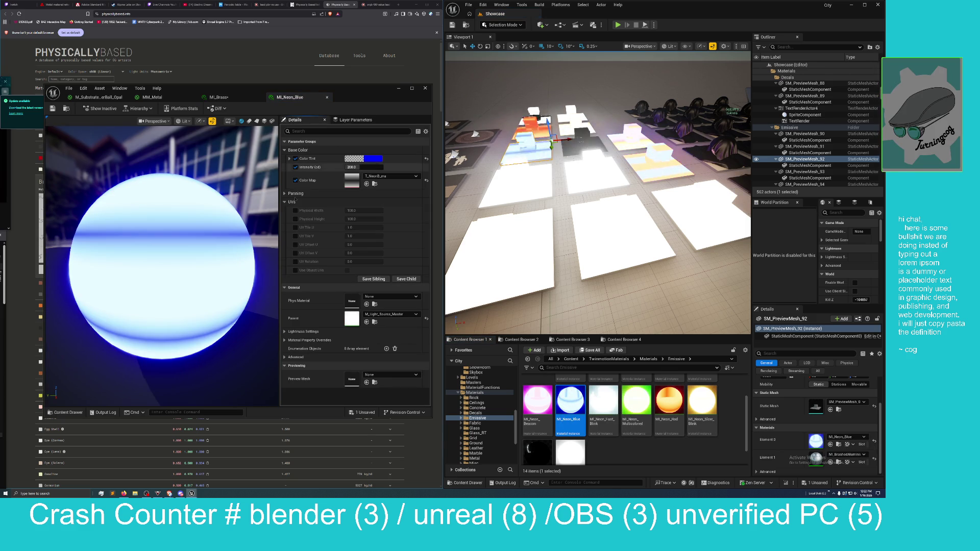
Open MI_Neon_Blue's parent M_Light_Source_Master and maximize its material editor.
click(374, 321)
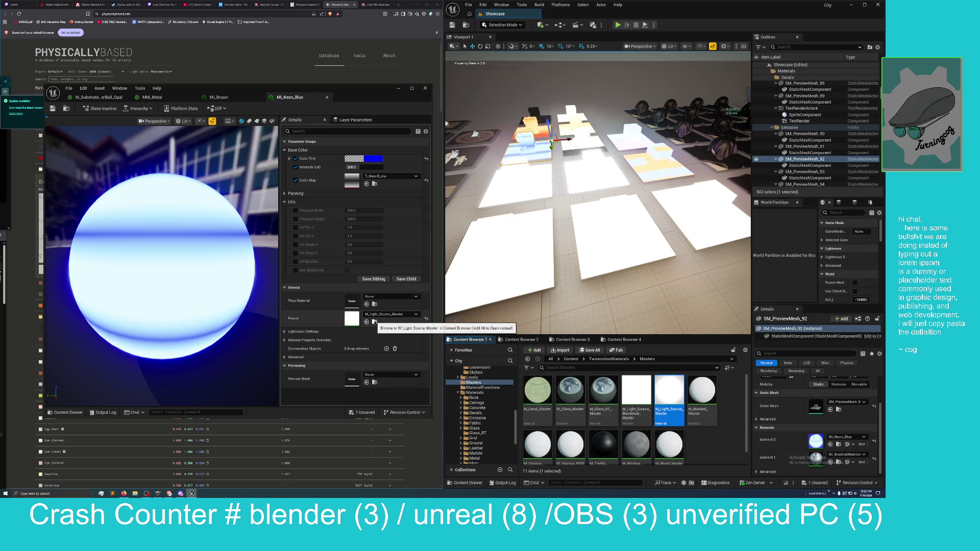
double_click(666, 396)
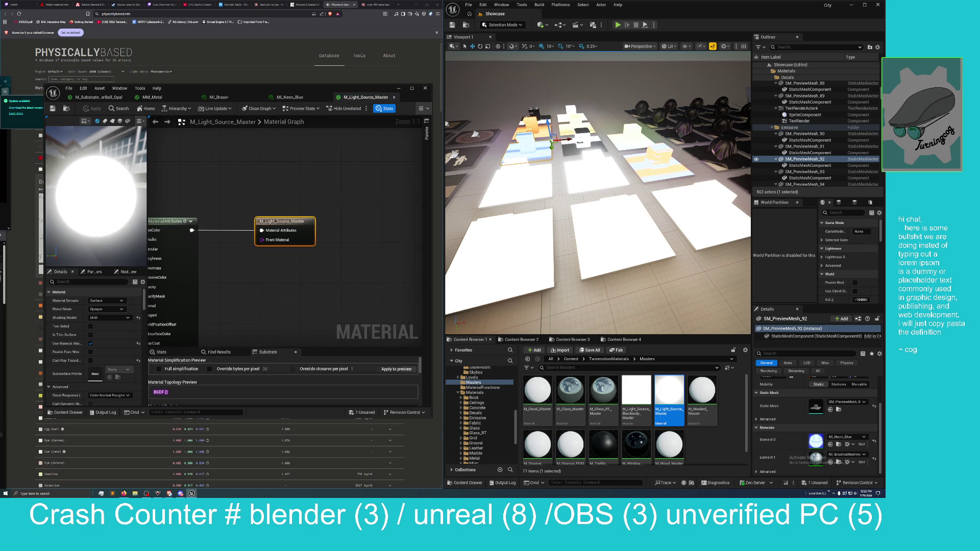
mouse_move(323, 93)
mouse_down()
mouse_move(366, 100)
mouse_move(609, 229)
mouse_up()
double_click(608, 229)
Inspect the Intensity multiplier feeding Emissive Color, then restore the editor to a smaller window.
mouse_move(459, 280)
mouse_down()
mouse_move(617, 300)
mouse_move(857, 306)
mouse_move(531, 327)
mouse_move(738, 305)
mouse_up()
mouse_move(630, 305)
mouse_down()
mouse_move(525, 328)
mouse_move(308, 342)
mouse_up()
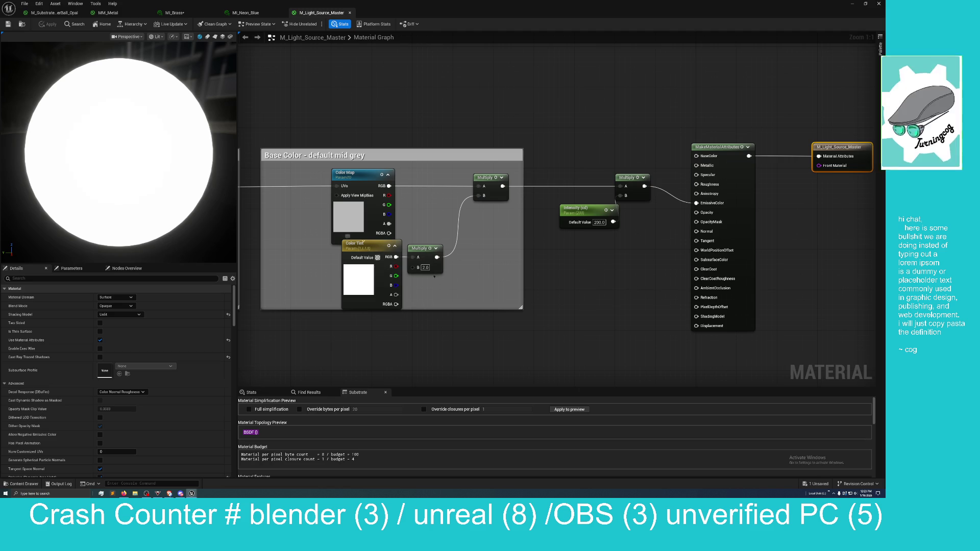
drag(553, 313, 468, 321)
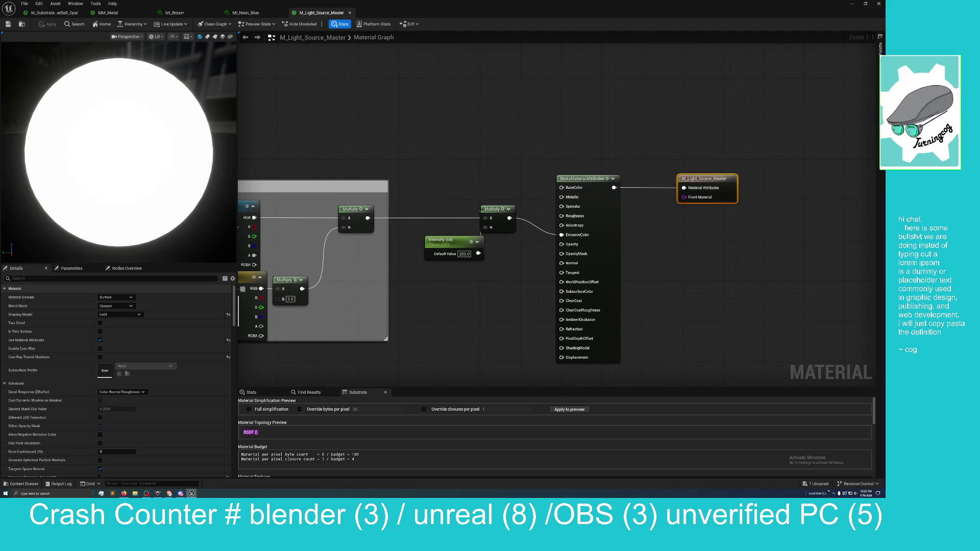
mouse_move(532, 348)
mouse_down()
mouse_move(515, 335)
mouse_move(482, 342)
mouse_up()
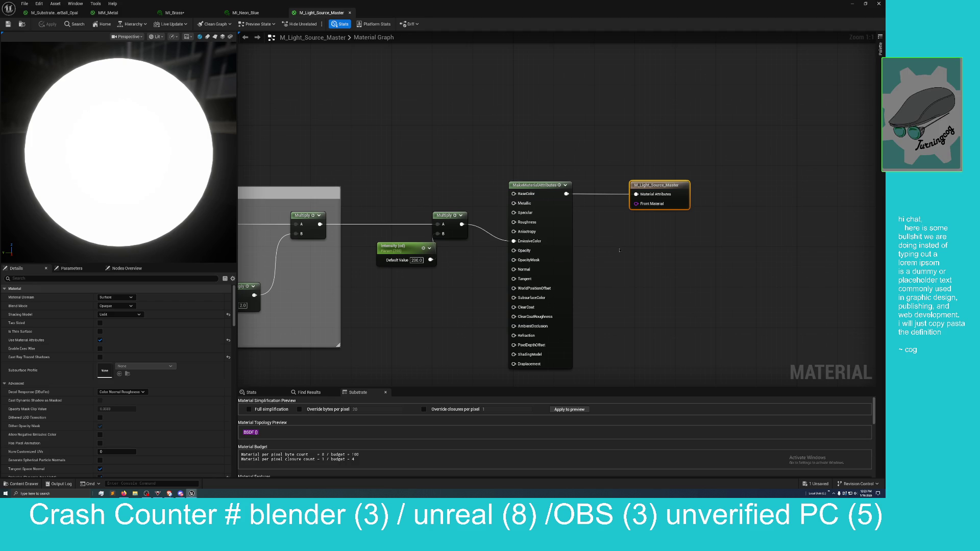
mouse_move(382, 16)
mouse_down()
mouse_move(353, 82)
mouse_move(381, 144)
mouse_up()
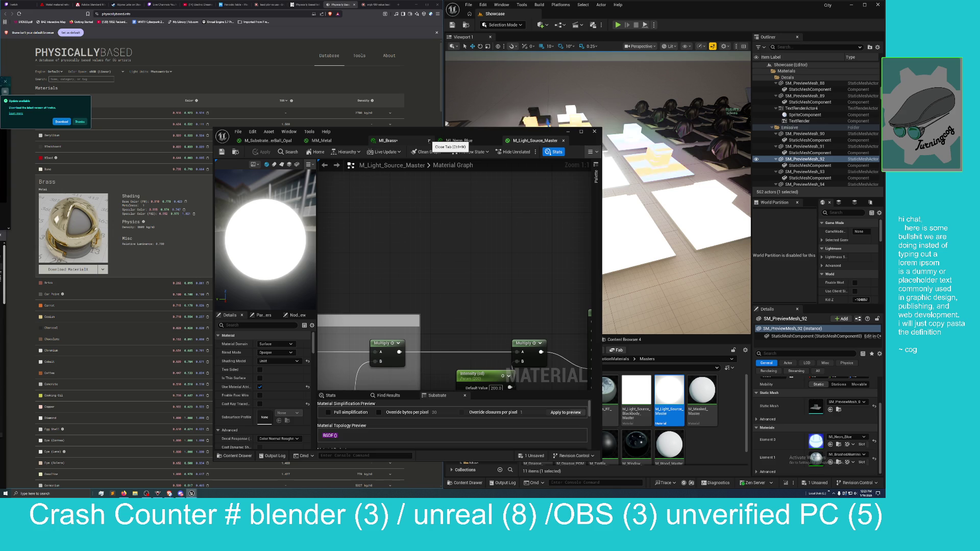
Close the MI_Brass editor and switch the Content Browser to the PreviewMeshes folder.
click(429, 141)
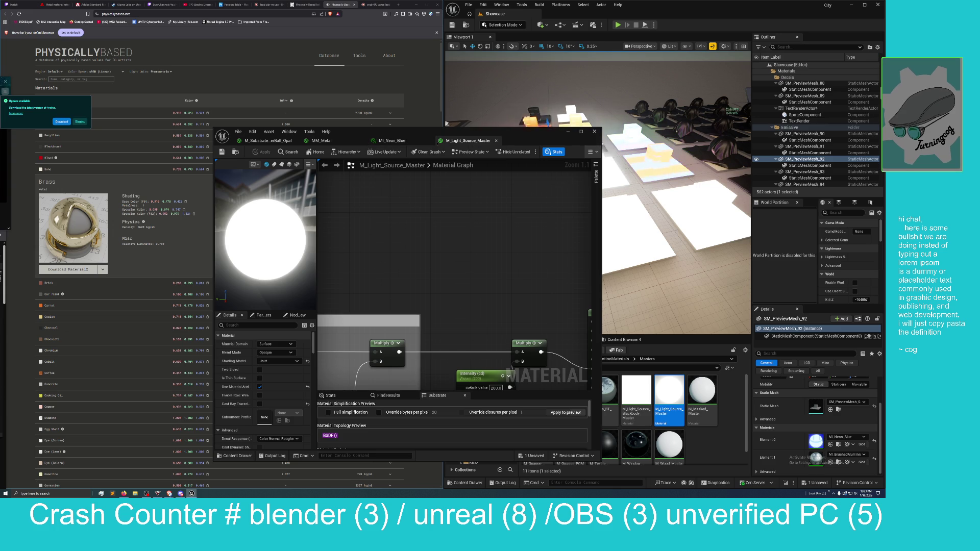
mouse_move(524, 142)
mouse_down()
mouse_move(536, 137)
mouse_move(597, 2)
mouse_up()
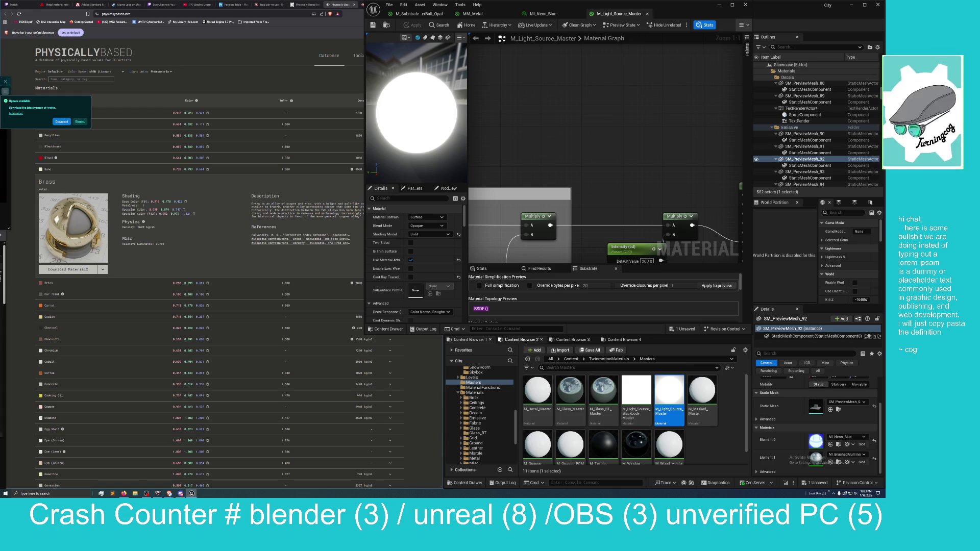
click(571, 339)
click(620, 340)
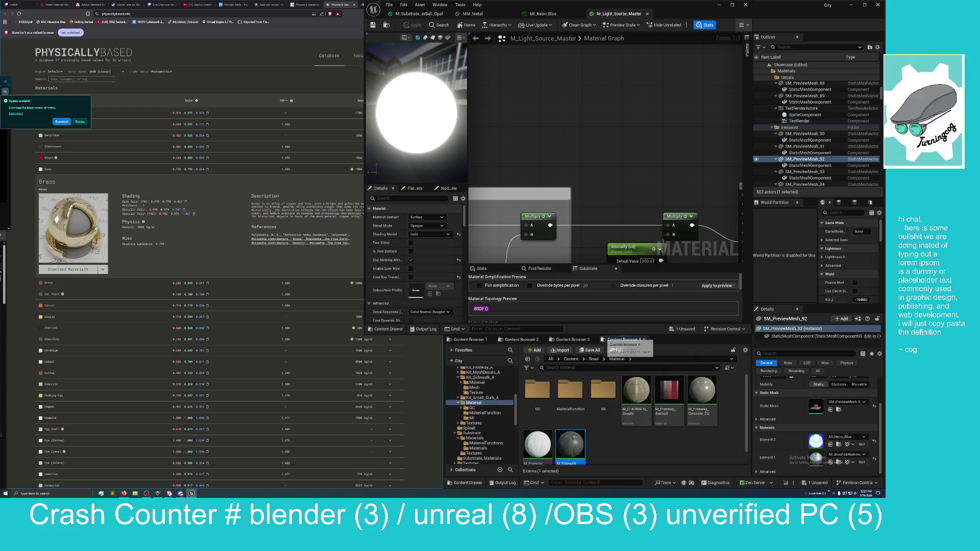
click(571, 339)
click(519, 339)
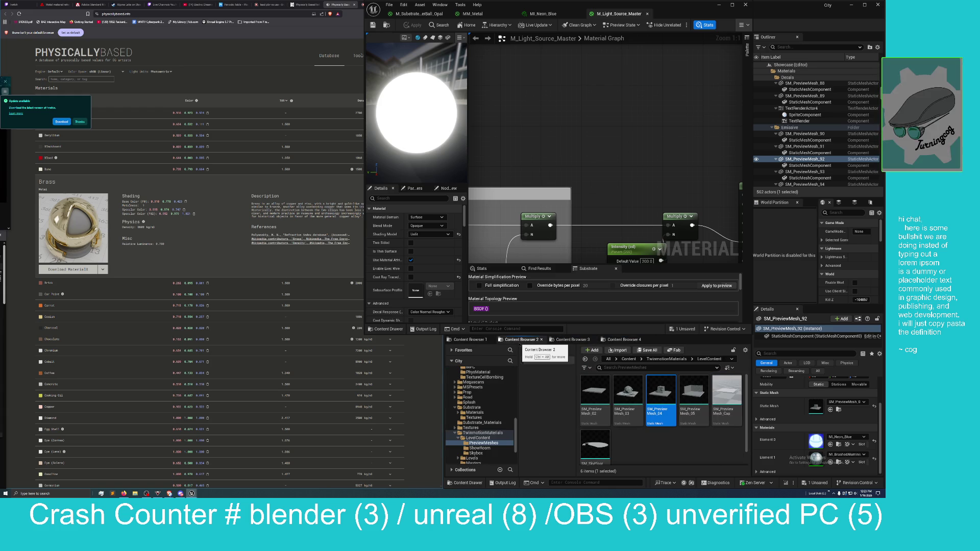
Select the rightmost railing pole, SM_Railing_A_Pole_N6, and locate its MI_Silver material.
click(731, 4)
mouse_move(607, 204)
mouse_down()
mouse_move(553, 193)
mouse_move(607, 191)
mouse_up()
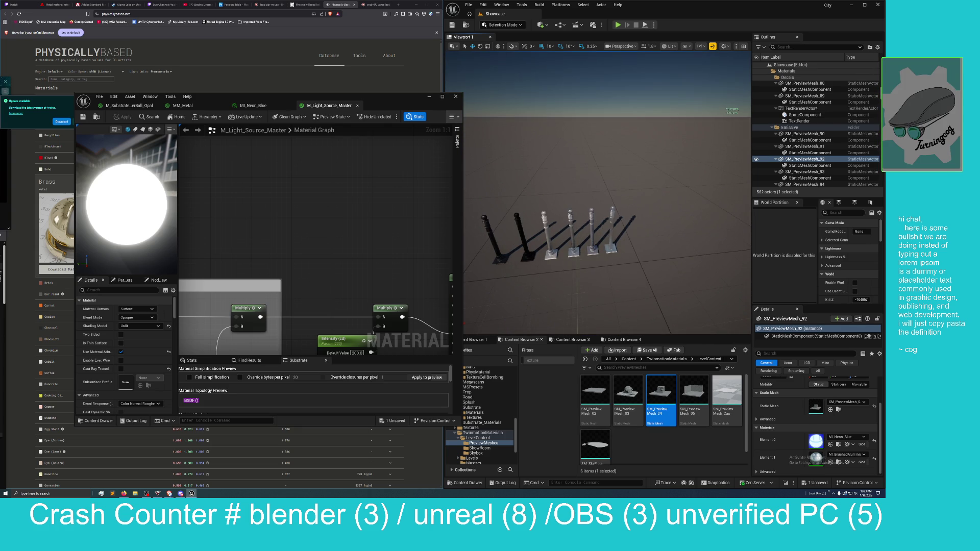
click(611, 227)
click(838, 462)
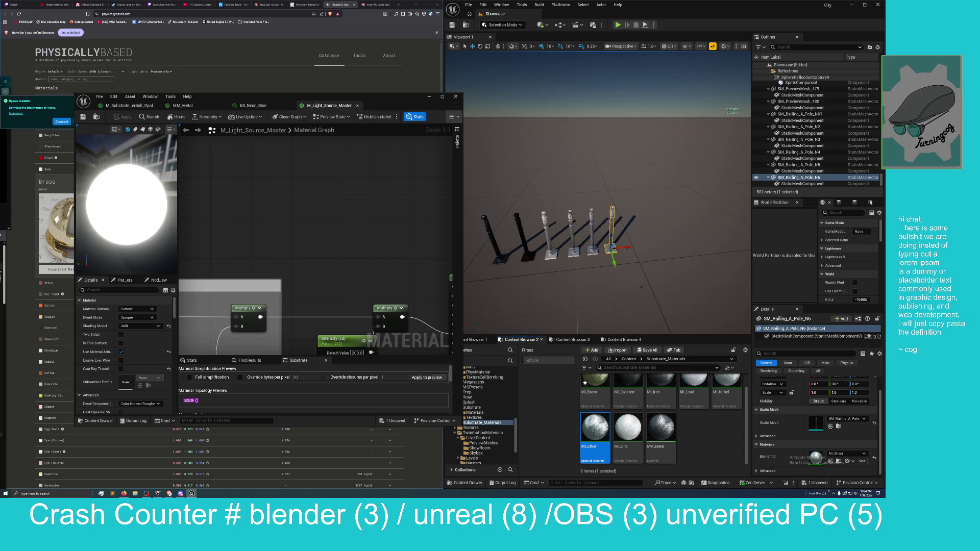
scroll(594, 403, up, 1)
Open MI_Brass and set ColorF0's red channel to 0.962.
double_click(592, 388)
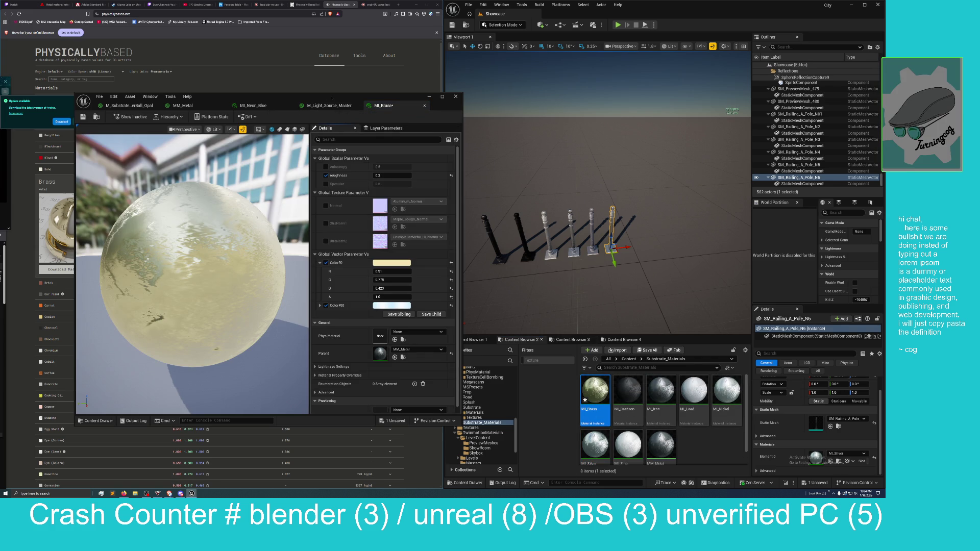
mouse_move(311, 97)
mouse_down()
mouse_move(582, 88)
mouse_move(654, 73)
mouse_up()
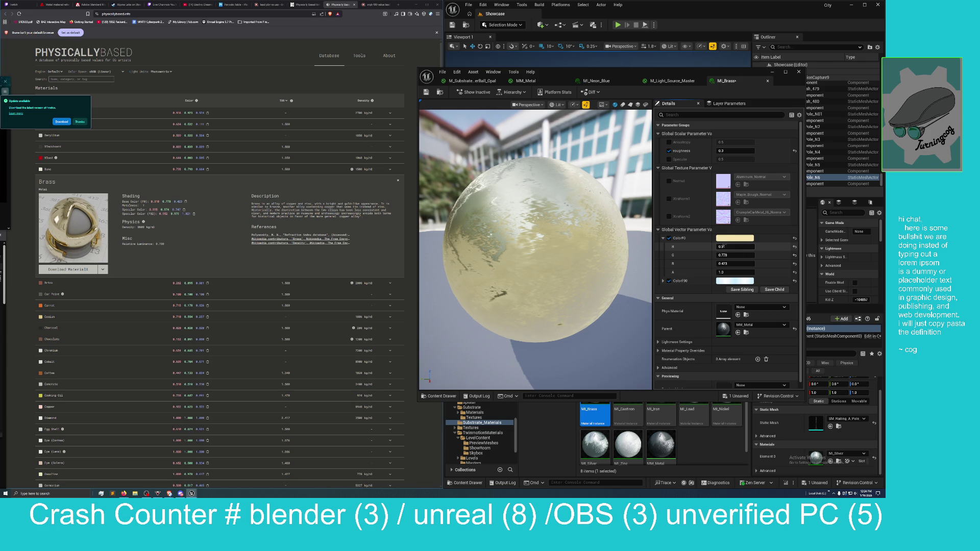
click(726, 247)
click(726, 247)
text(62)
key(Return)
Set ColorF0's green channel to 0.979 and blue channel to 0.747.
click(735, 255)
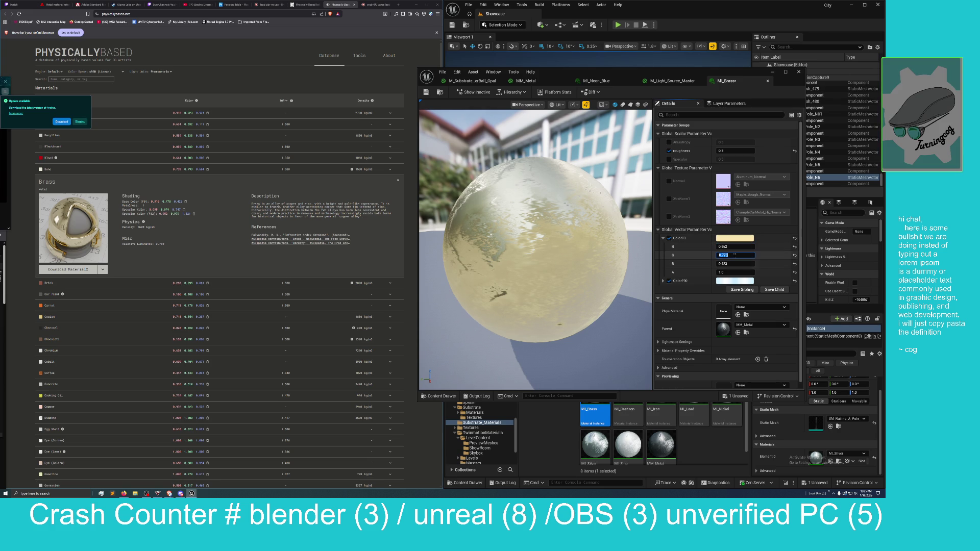
text(0.99)
key(BackSpace)
text(79)
key(Return)
click(730, 264)
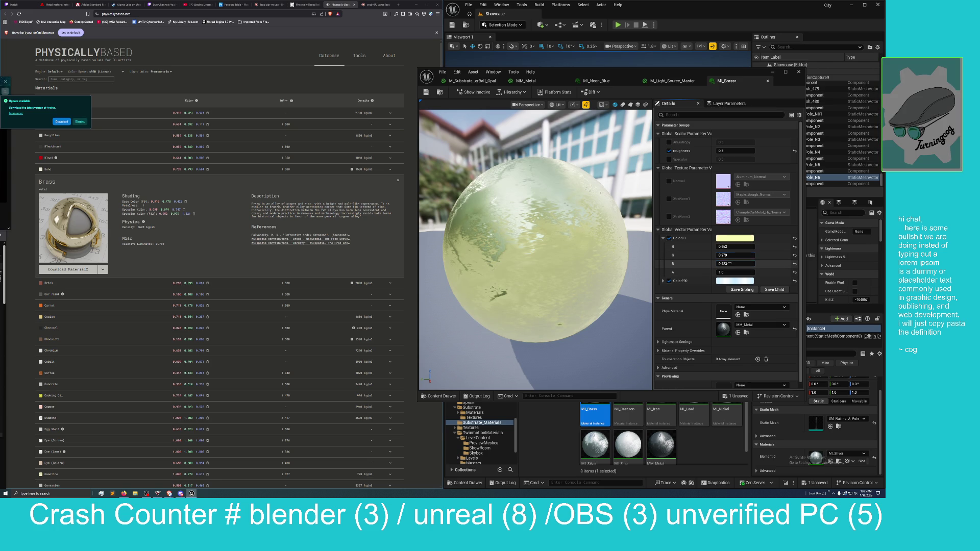
text(0.7)
text(47)
key(Return)
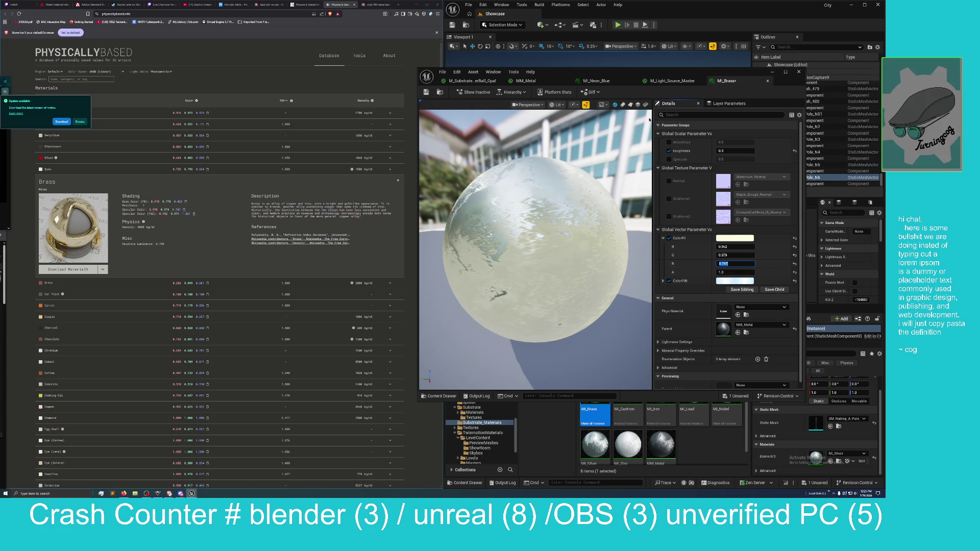
mouse_move(638, 73)
mouse_down()
mouse_move(544, 108)
mouse_move(295, 141)
mouse_move(303, 136)
mouse_up()
mouse_move(586, 204)
mouse_down()
mouse_move(567, 173)
mouse_move(526, 153)
mouse_move(558, 239)
mouse_up()
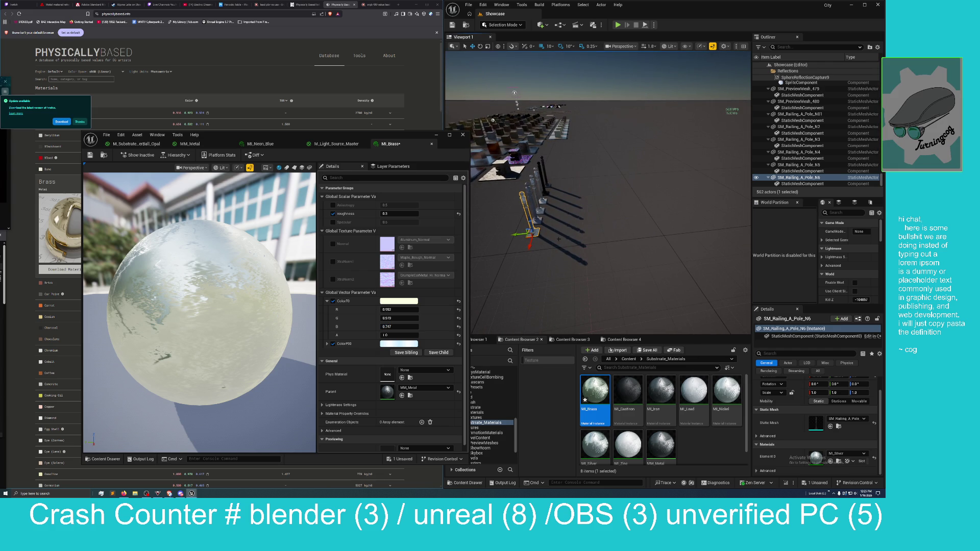
Duplicate the selected railing pole farther along the row and save MI_Brass and the Showcase level.
key(ctrl+d)
drag(558, 239, 504, 295)
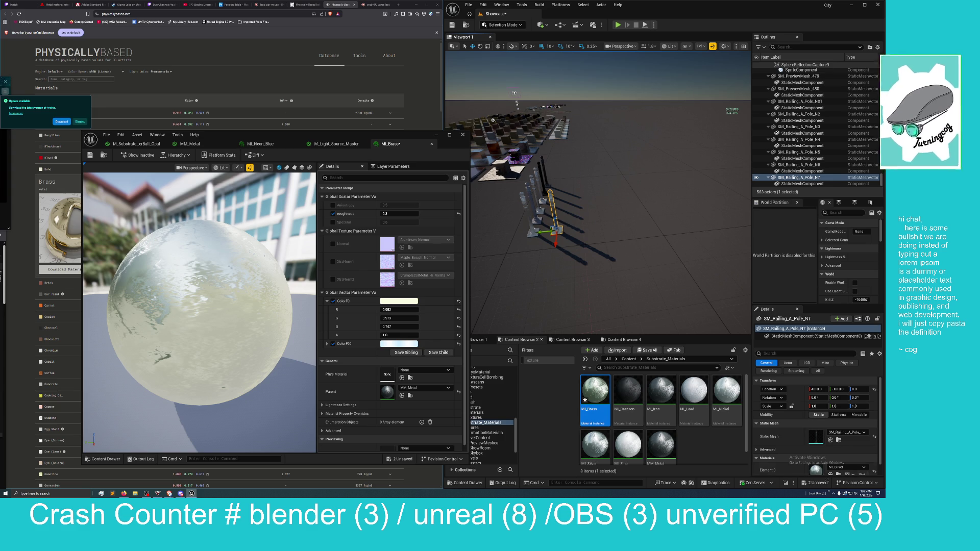
key(ctrl+shift+s)
click(474, 296)
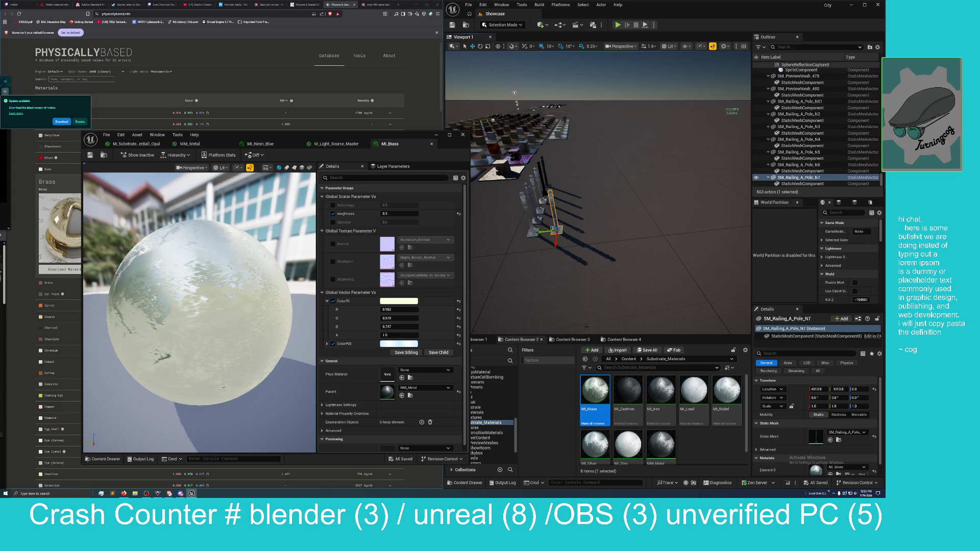
Bring the reference website forward and look over its light units options.
click(117, 13)
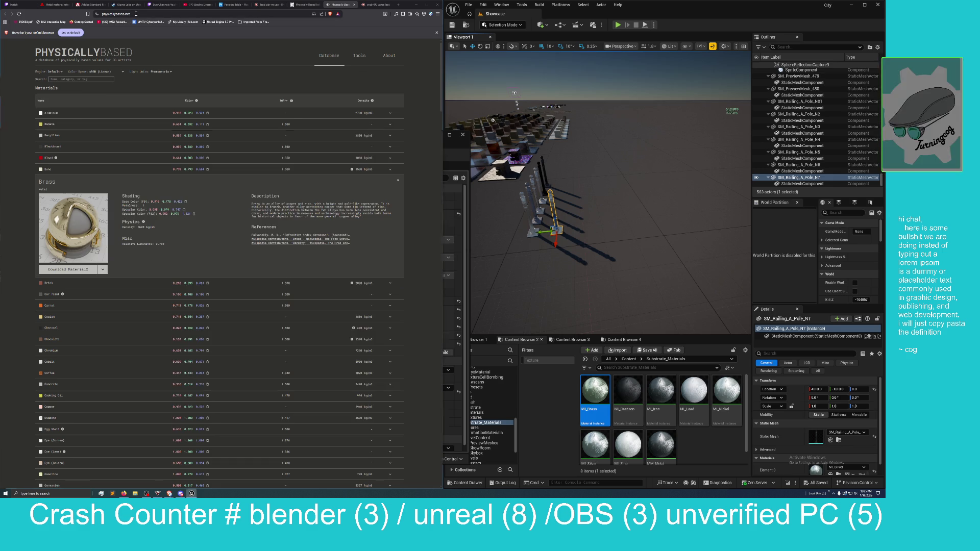
click(161, 71)
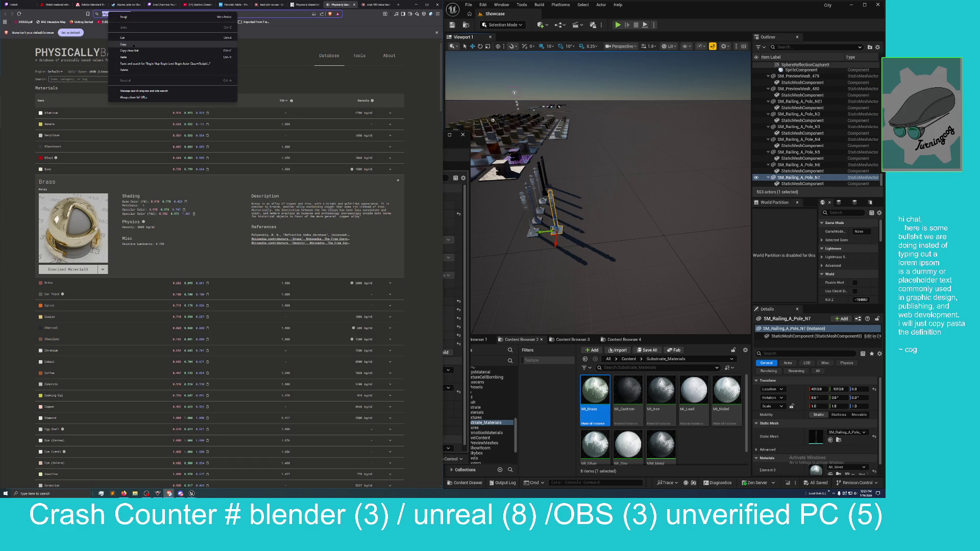
click(203, 90)
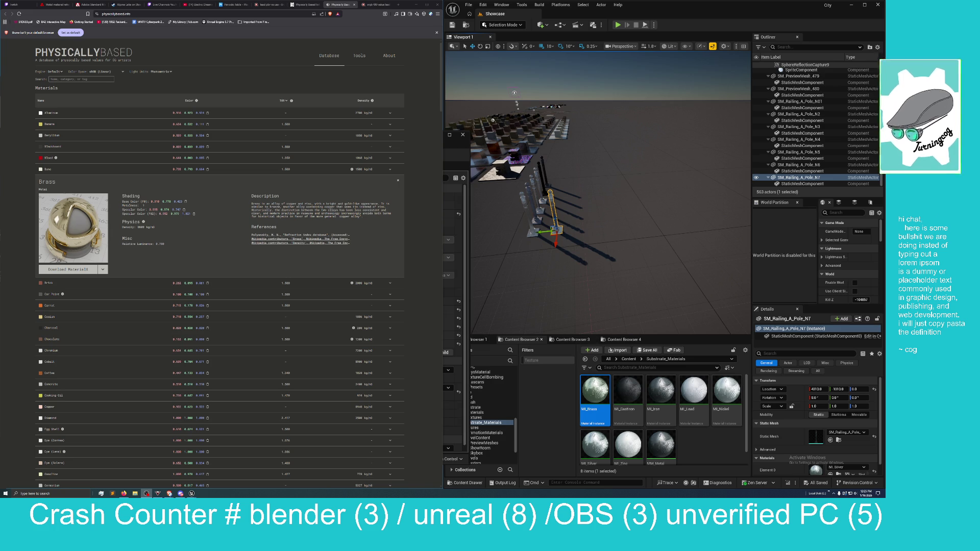
Apply MI_Brass to the duplicated railing pole, frame it, then bring up the IOR List page.
double_click(599, 409)
mouse_move(599, 409)
mouse_down()
mouse_move(552, 219)
mouse_move(561, 219)
mouse_move(553, 225)
mouse_up()
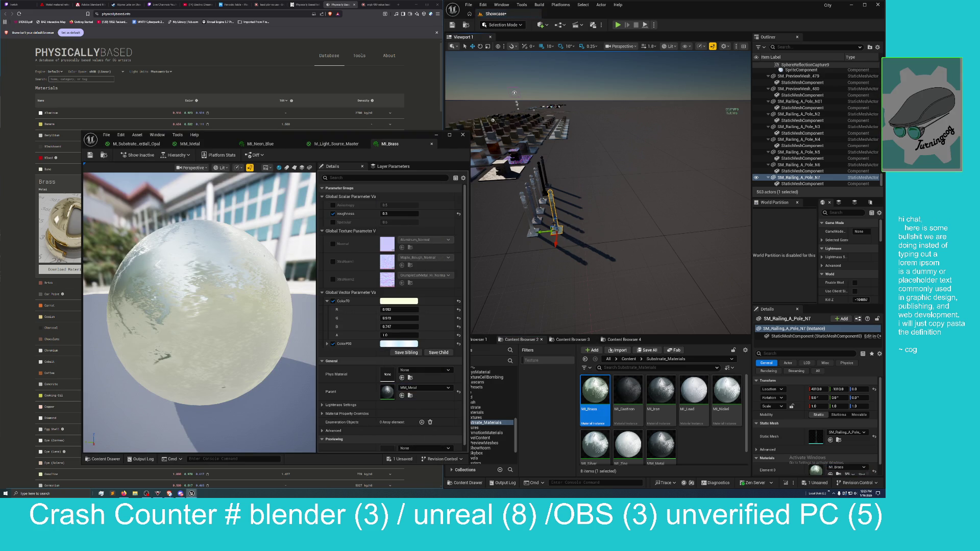
key(f)
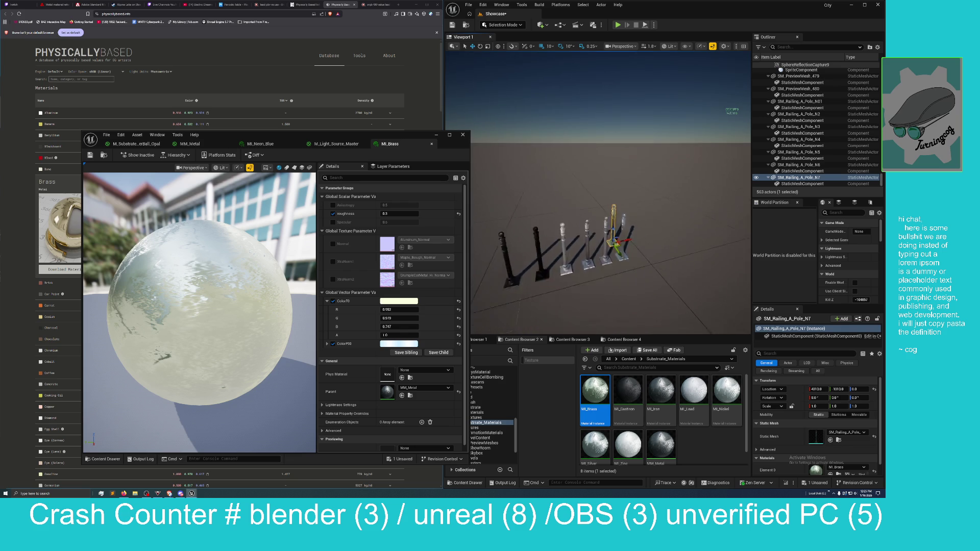
drag(580, 248, 580, 248)
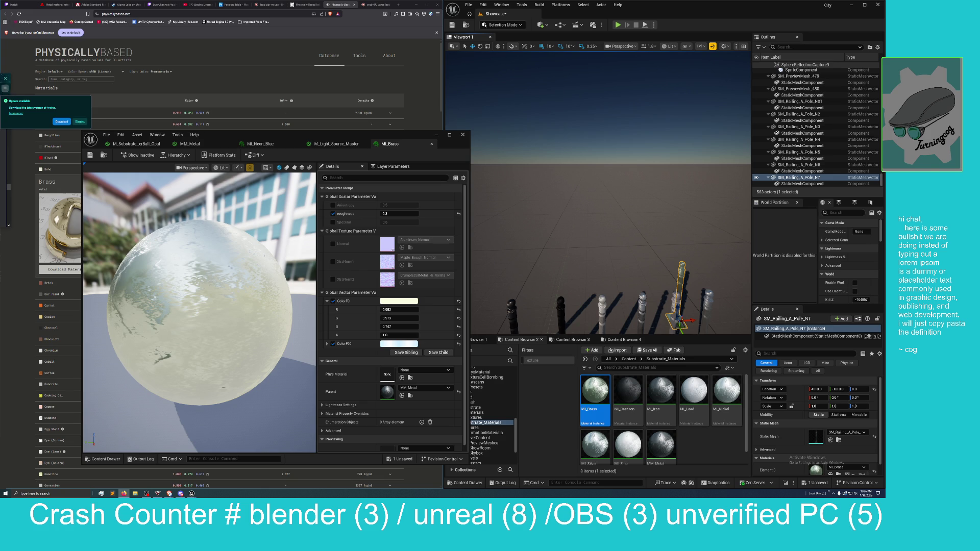
click(124, 493)
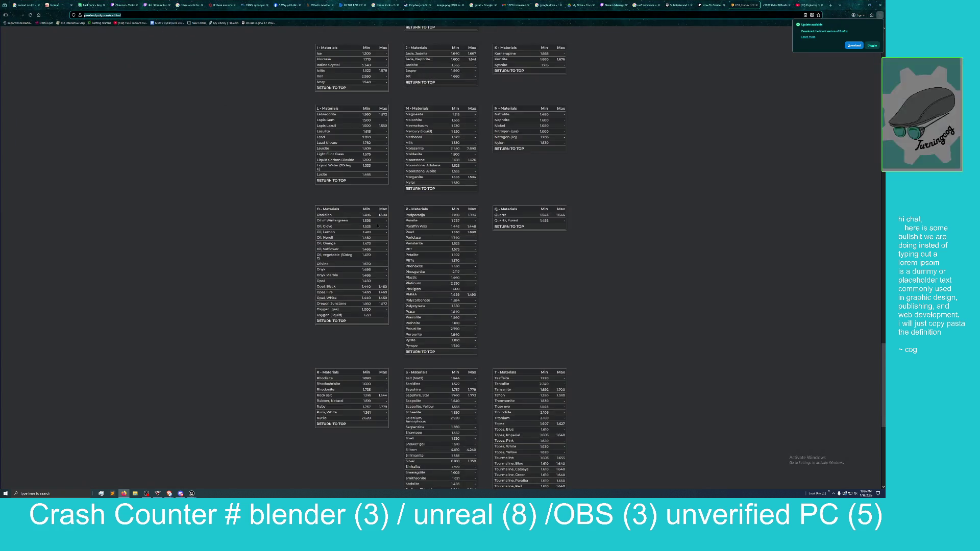
Review the IOR List page from its header back to the tables, then minimize Firefox.
scroll(378, 232, up, 10)
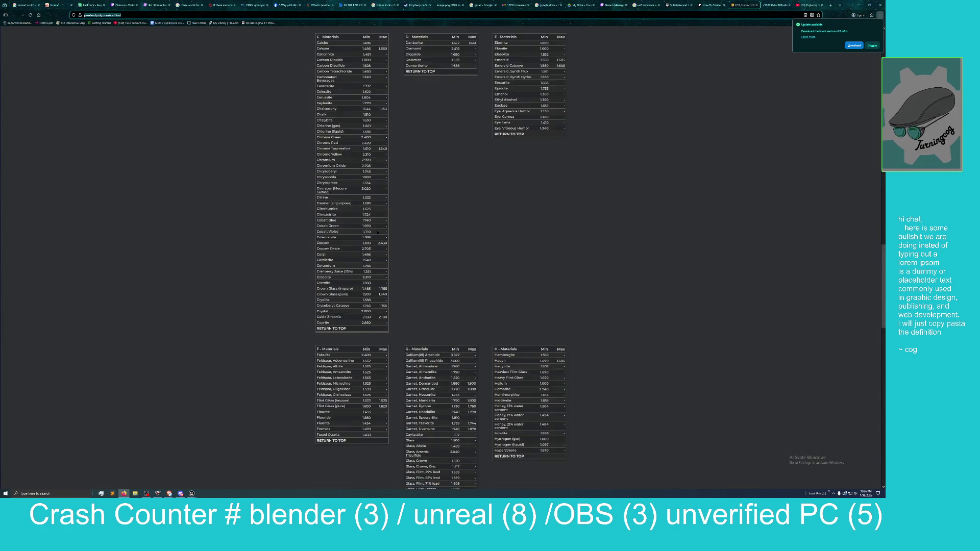
scroll(377, 232, up, 10)
scroll(377, 232, up, 10)
scroll(378, 232, up, 8)
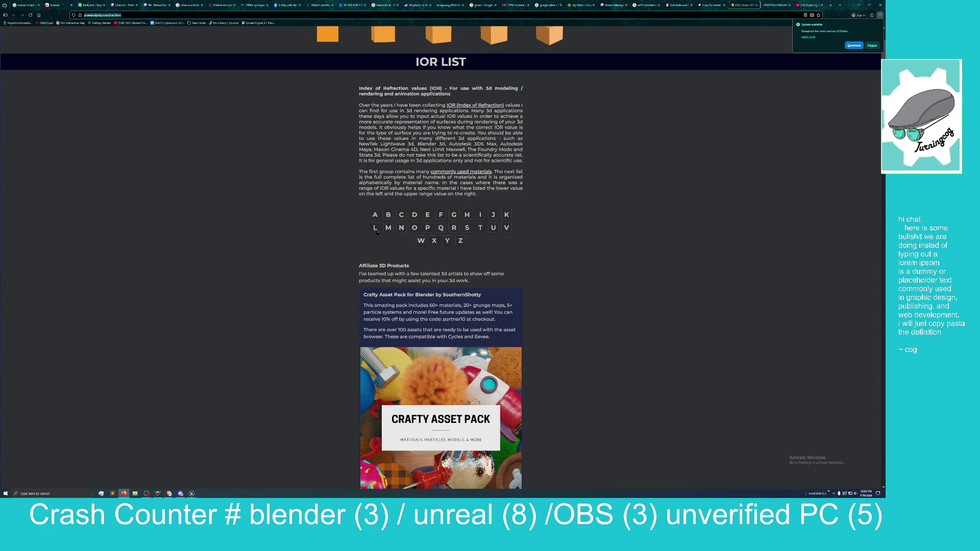
scroll(426, 225, down, 5)
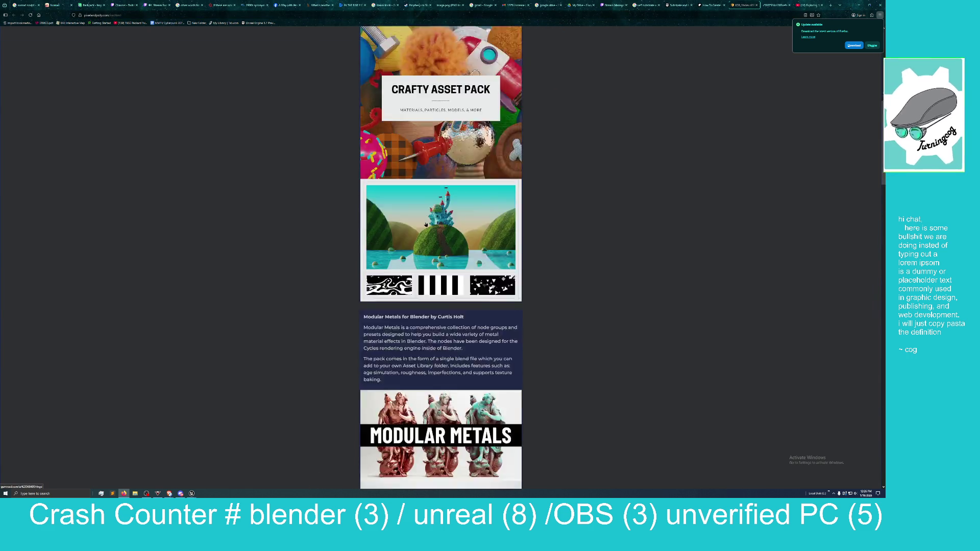
scroll(426, 225, down, 15)
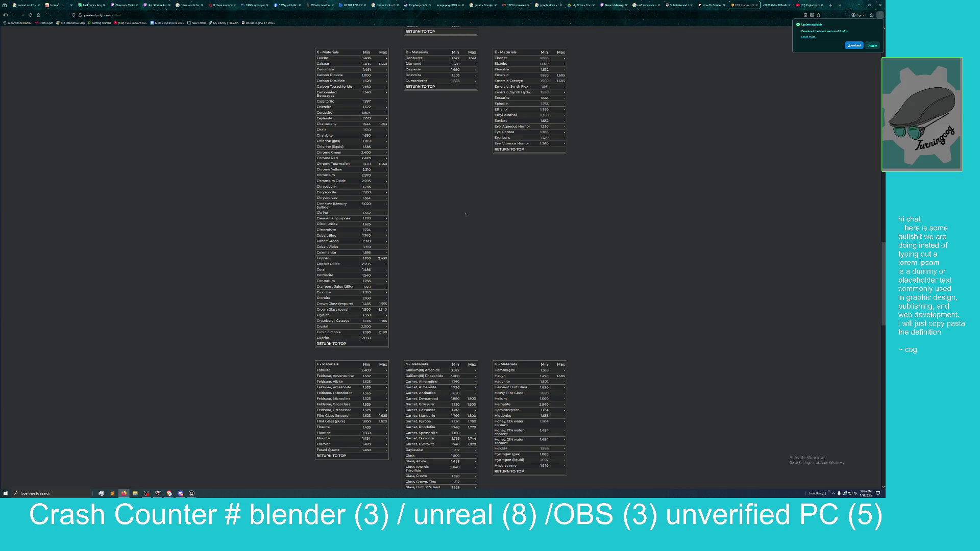
click(858, 6)
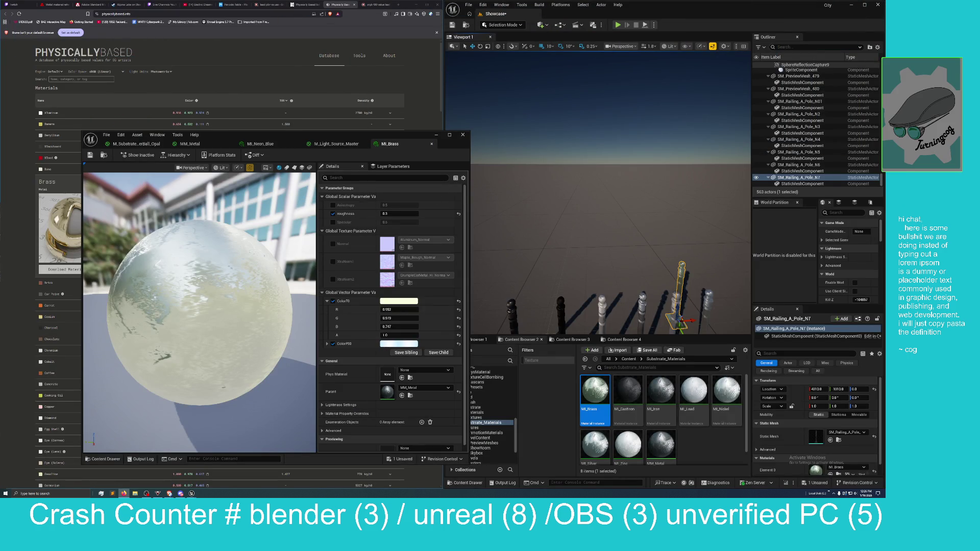
Toggle MI_Brass's Specular override on and then back off.
drag(345, 135, 636, 109)
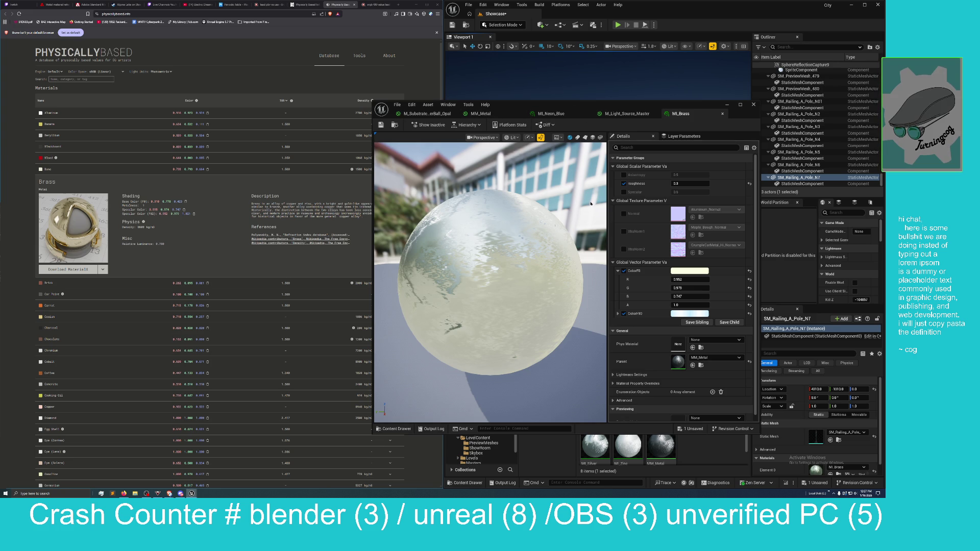
click(623, 192)
click(683, 192)
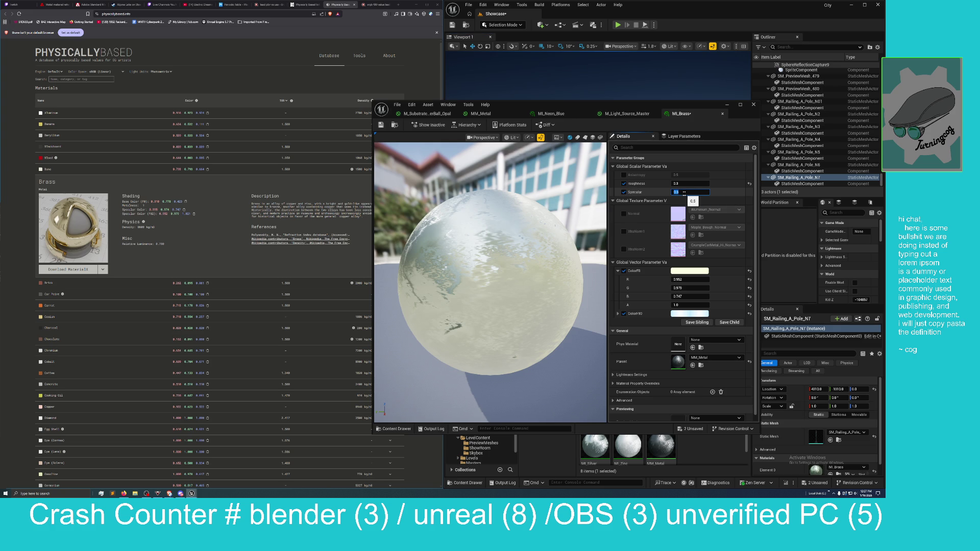
click(623, 192)
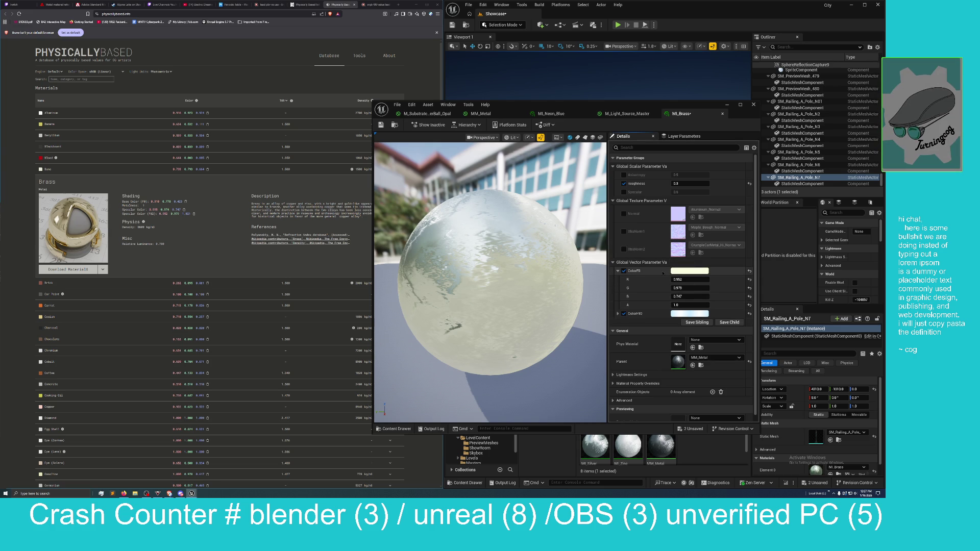
mouse_move(600, 106)
mouse_down()
mouse_move(290, 153)
mouse_move(395, 113)
mouse_move(479, 118)
mouse_move(393, 99)
mouse_up()
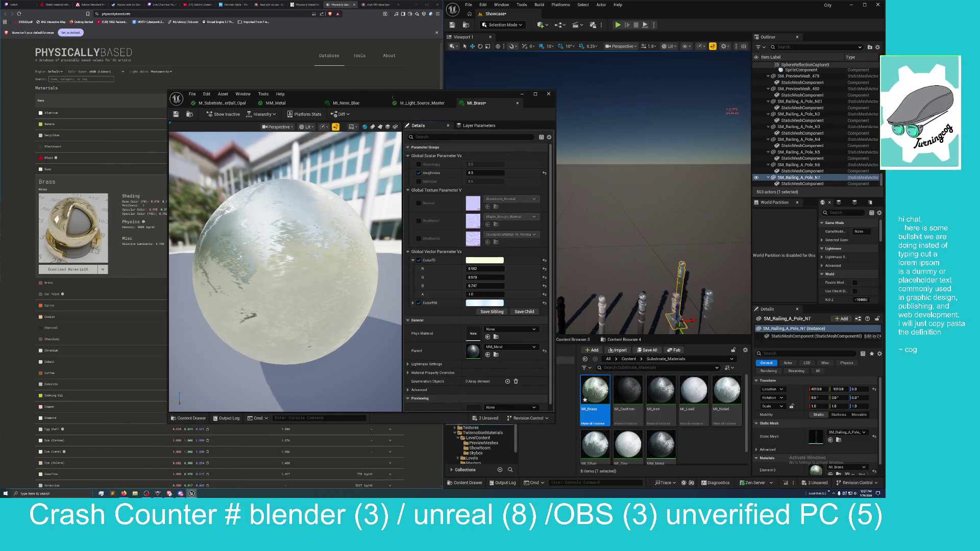
Save MI_Brass and the level, then open the colour picker for ColorF90.
click(815, 482)
click(466, 296)
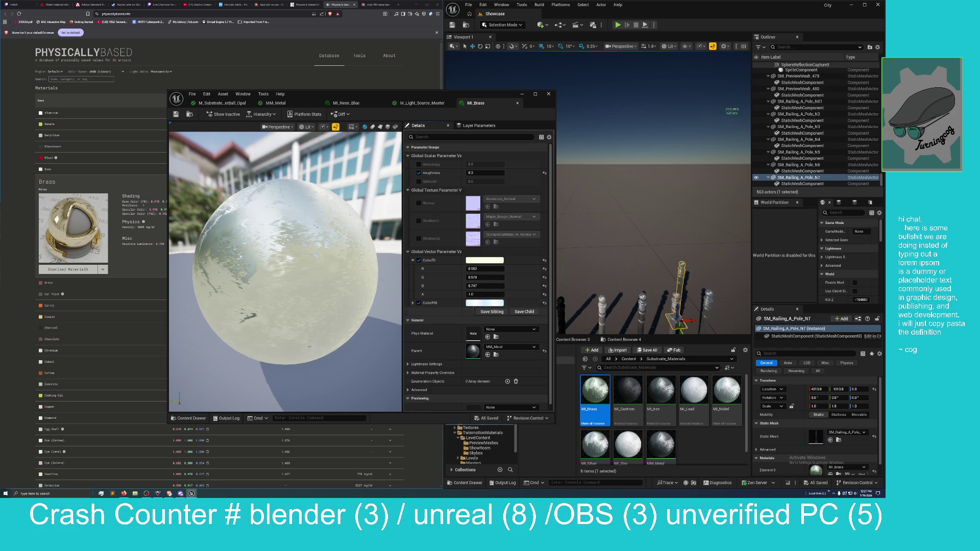
click(484, 303)
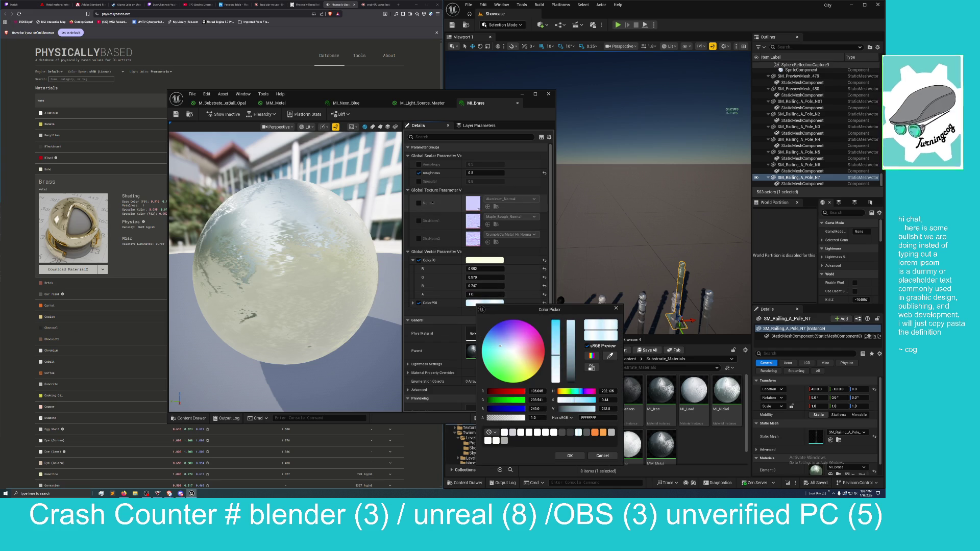
Set MI_Brass's ColorF0 red channel to 0.91.
mouse_move(396, 94)
mouse_down()
mouse_move(491, 93)
mouse_move(524, 68)
mouse_up()
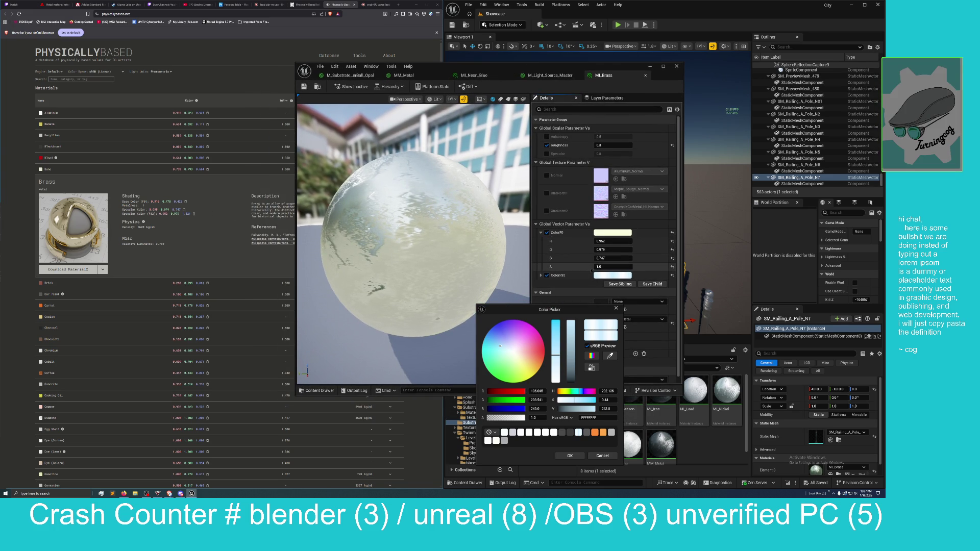
click(607, 250)
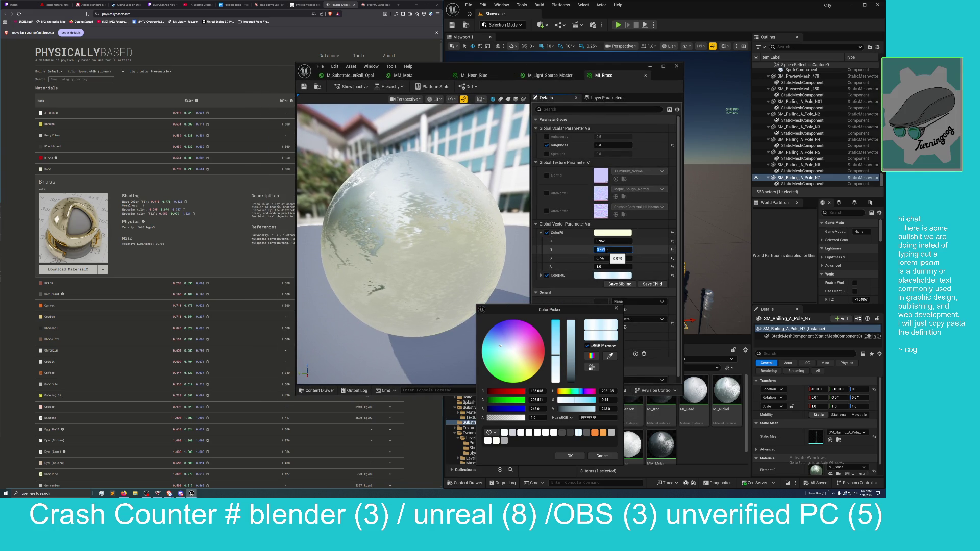
click(615, 240)
text(0.9)
key(Return)
Set ColorF0's green to 0.778 and blue to 0.423, then close the colour picker.
click(609, 250)
text(0.79)
key(BackSpace)
text(78)
key(Return)
click(605, 258)
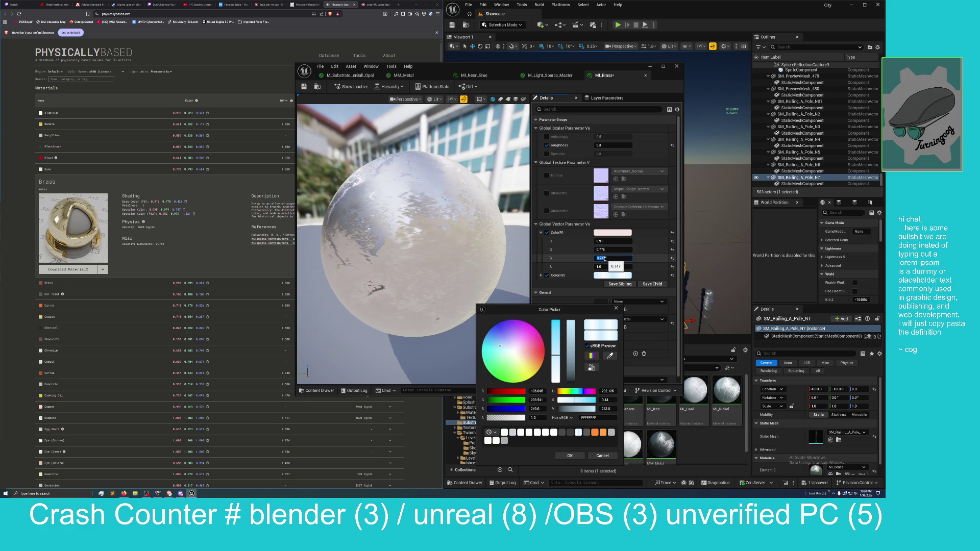
text(0.4)
text(23)
key(Return)
scroll(605, 260, down, 1)
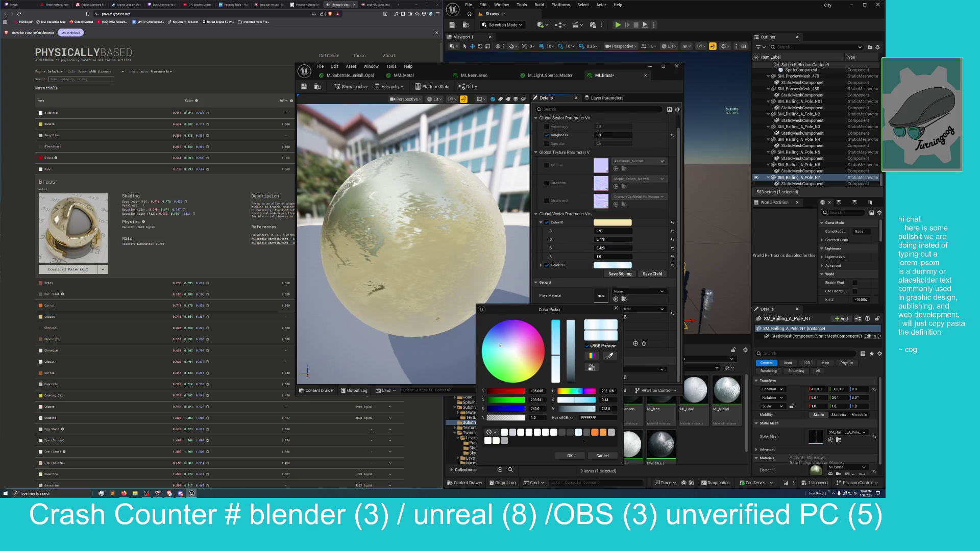
click(570, 456)
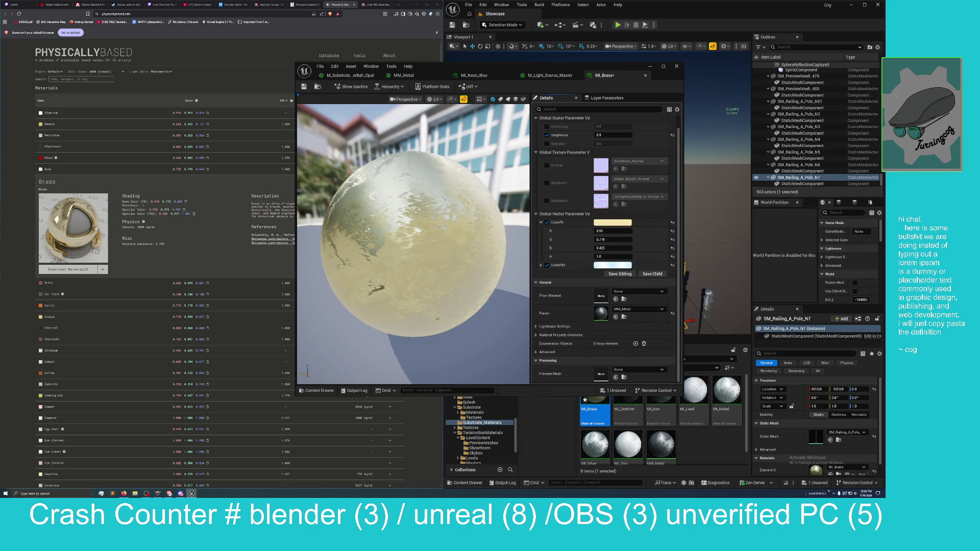
click(612, 265)
Set ColorF90 to R 0.952, G 0.979, B 1.021 and bring up the MI_Brass save prompt.
click(541, 265)
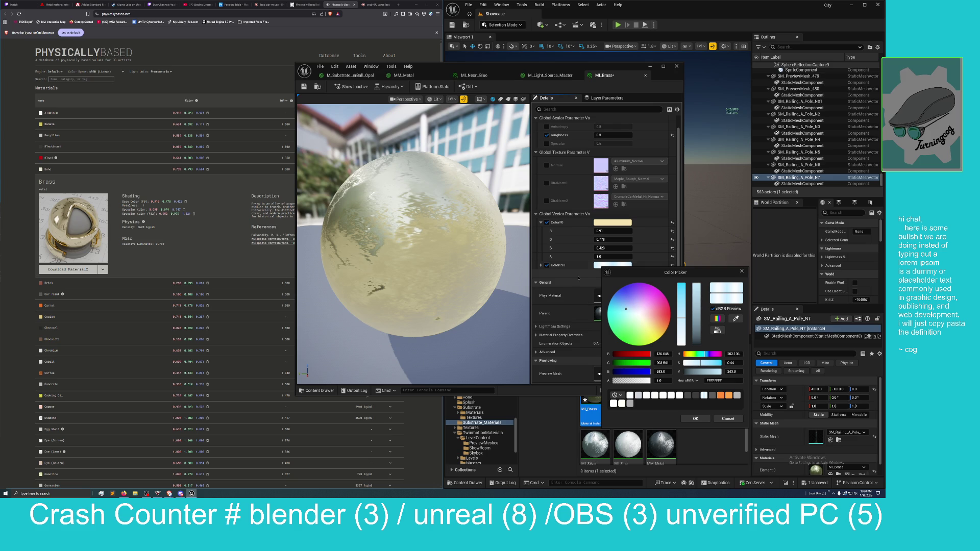
mouse_move(647, 275)
mouse_down()
mouse_move(684, 264)
mouse_move(726, 203)
mouse_up()
click(605, 274)
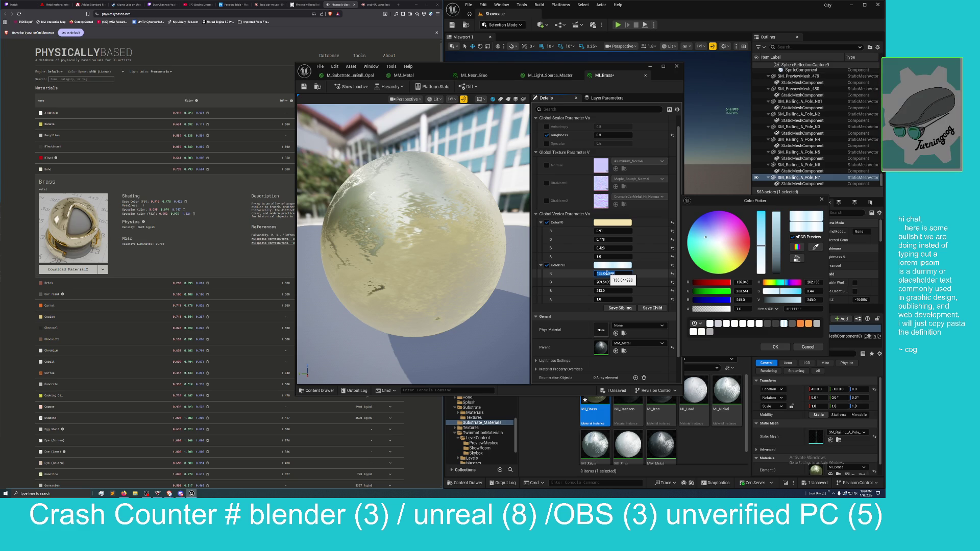
text(0.952)
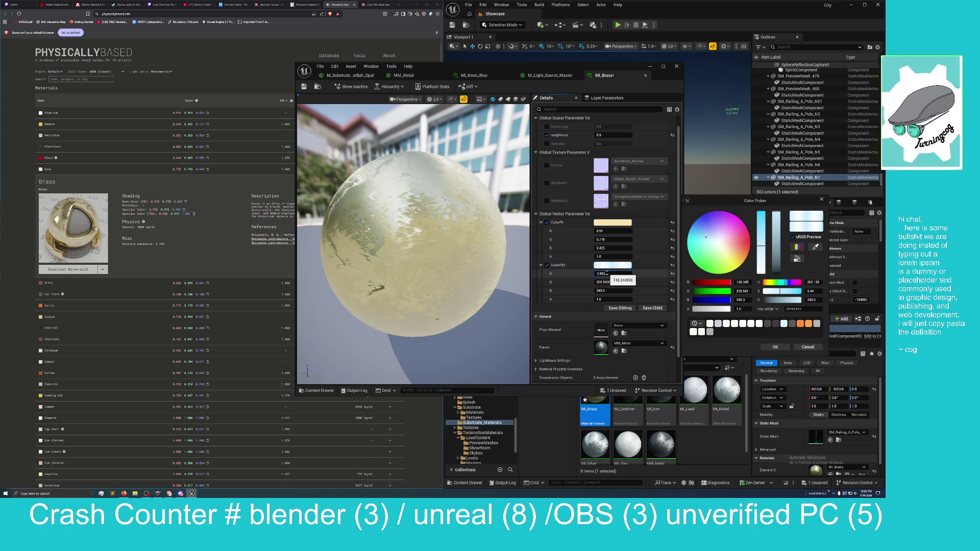
click(606, 282)
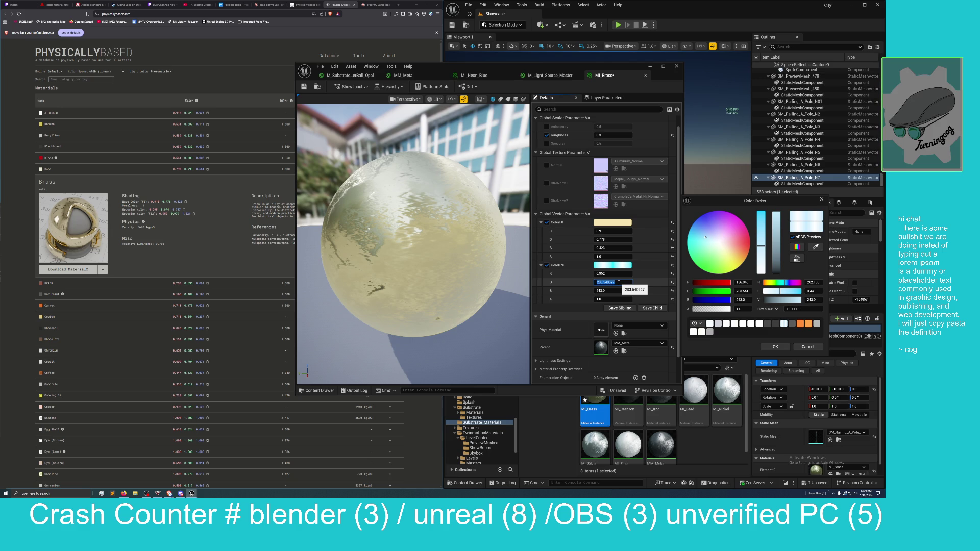
text(3)
text(979)
click(615, 290)
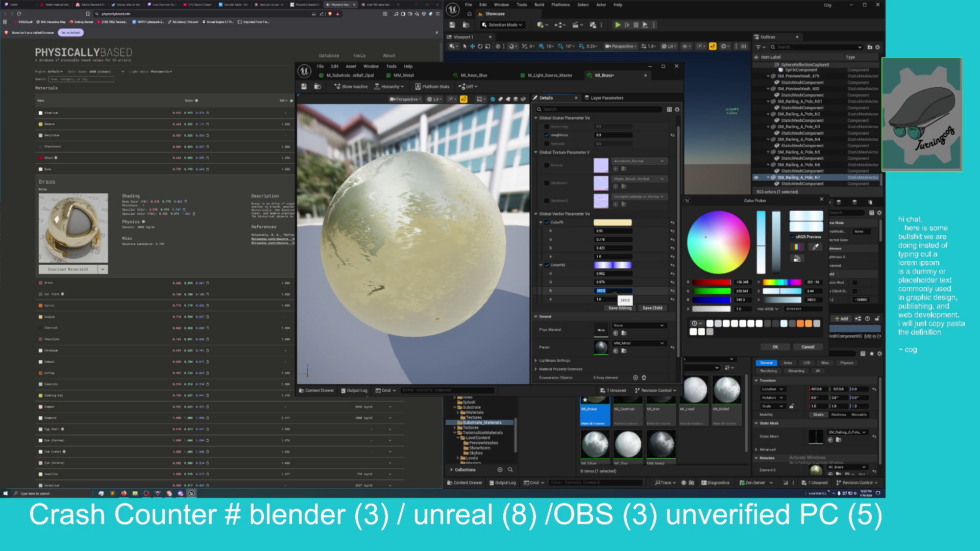
text(1.0)
text(21)
key(Return)
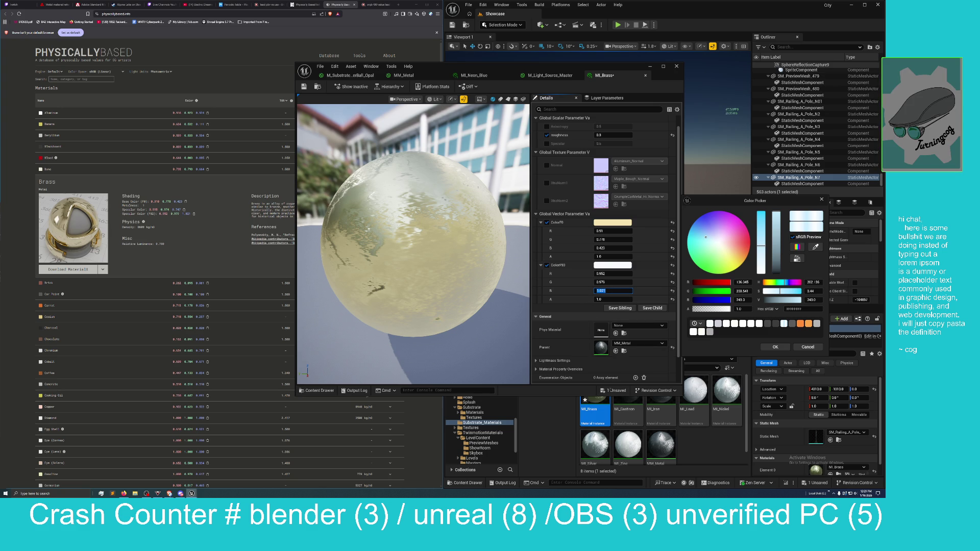
click(612, 390)
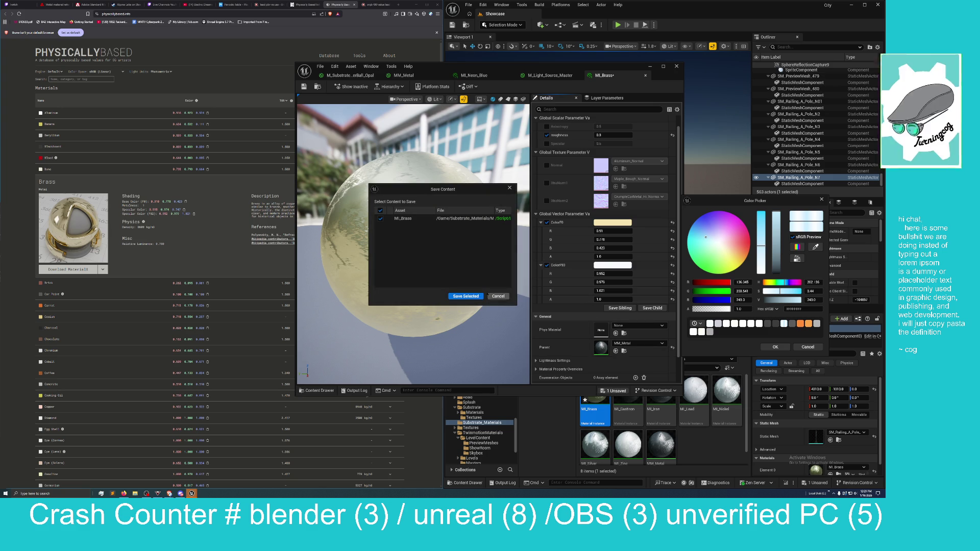
Save MI_Brass, then cancel the colour picker, reverting ColorF90 to its light-blue values.
click(474, 296)
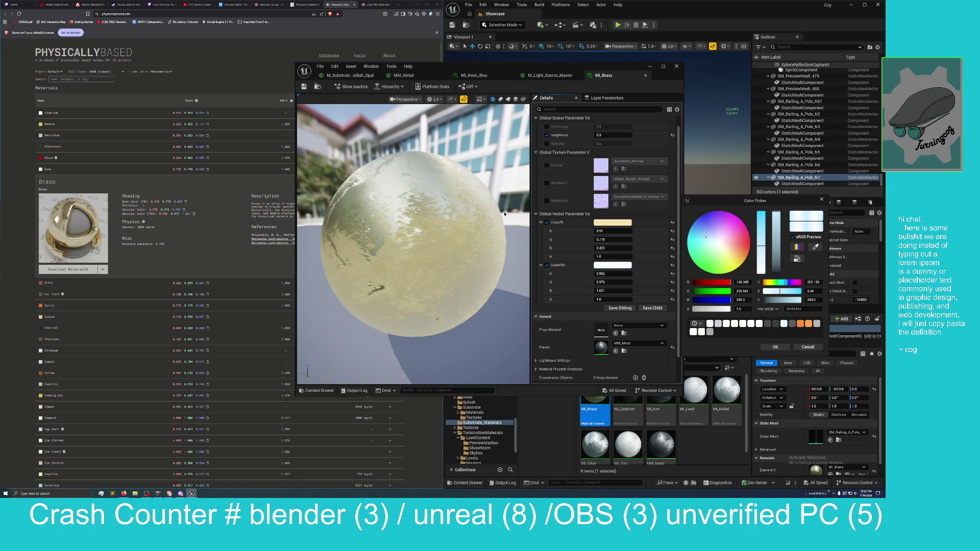
drag(526, 63, 354, 117)
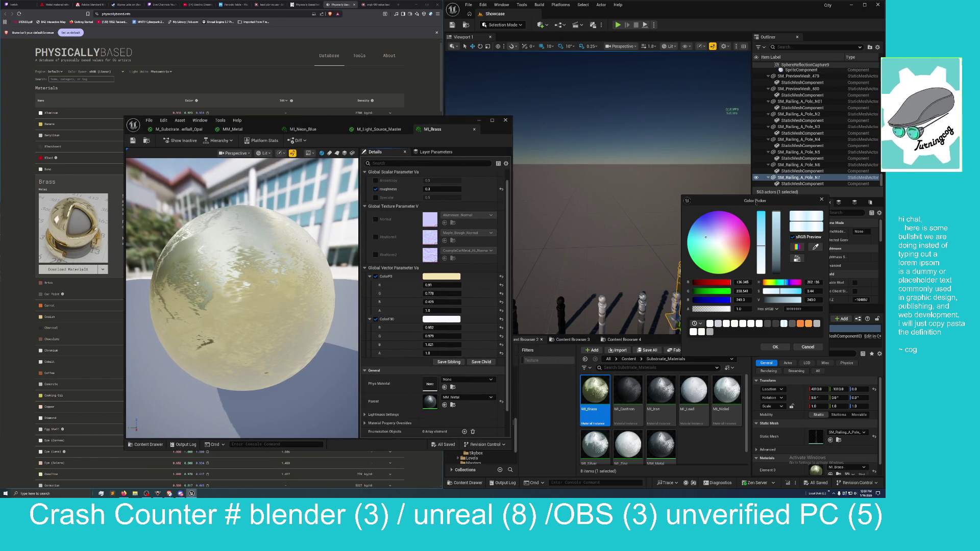
click(775, 347)
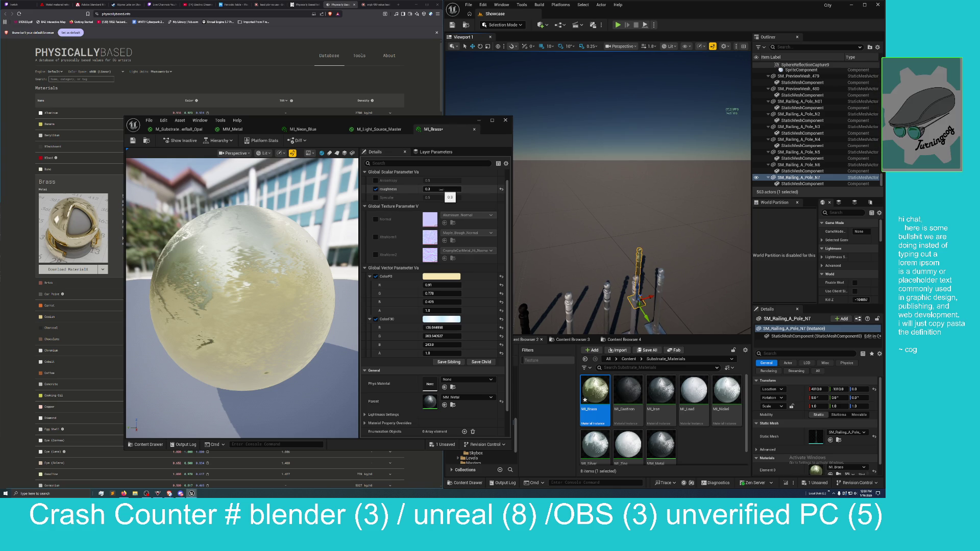
Set MI_Brass's roughness to 0, then to 0.03, checking the railing poles.
click(431, 189)
text(0)
key(Return)
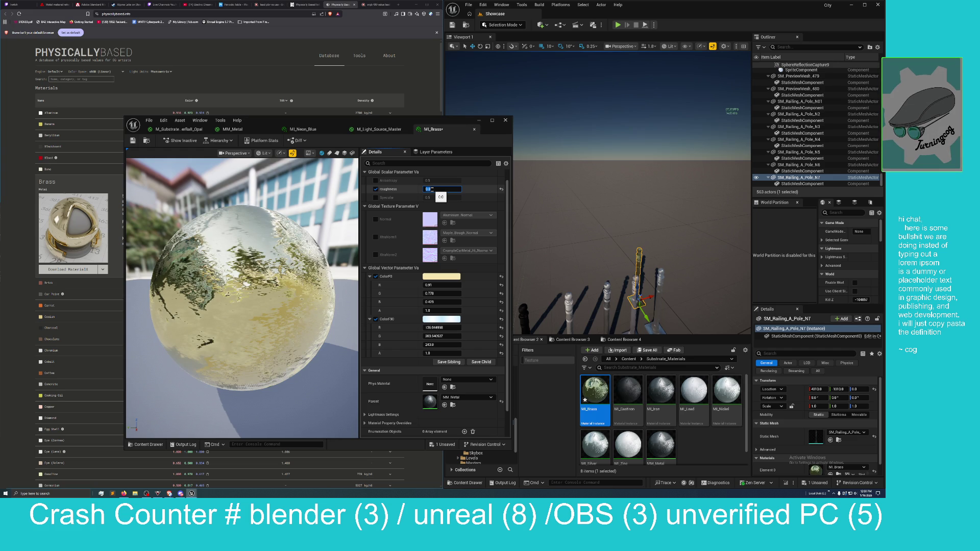
mouse_move(637, 214)
mouse_down()
mouse_move(572, 214)
mouse_move(592, 169)
mouse_move(587, 184)
mouse_move(608, 180)
mouse_move(533, 217)
mouse_up()
click(433, 189)
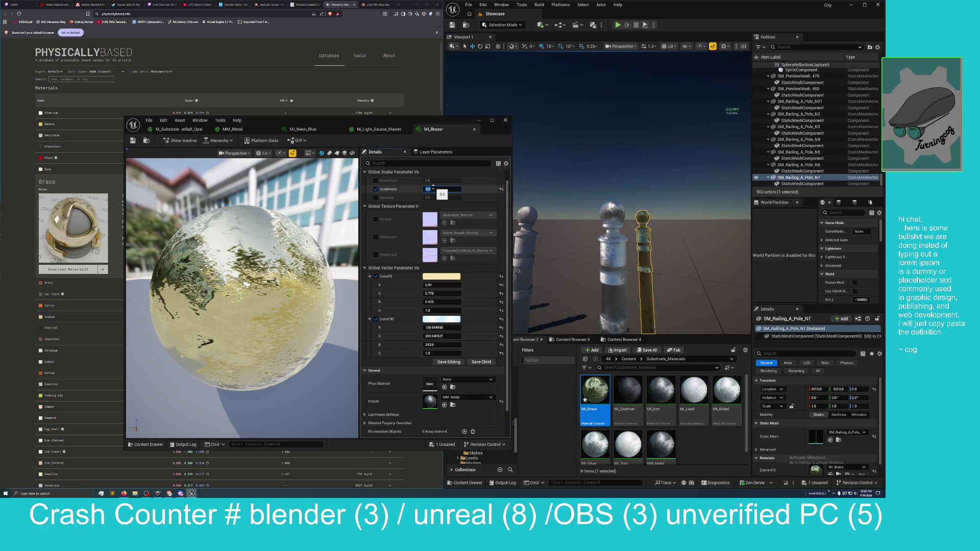
text(.02)
key(Return)
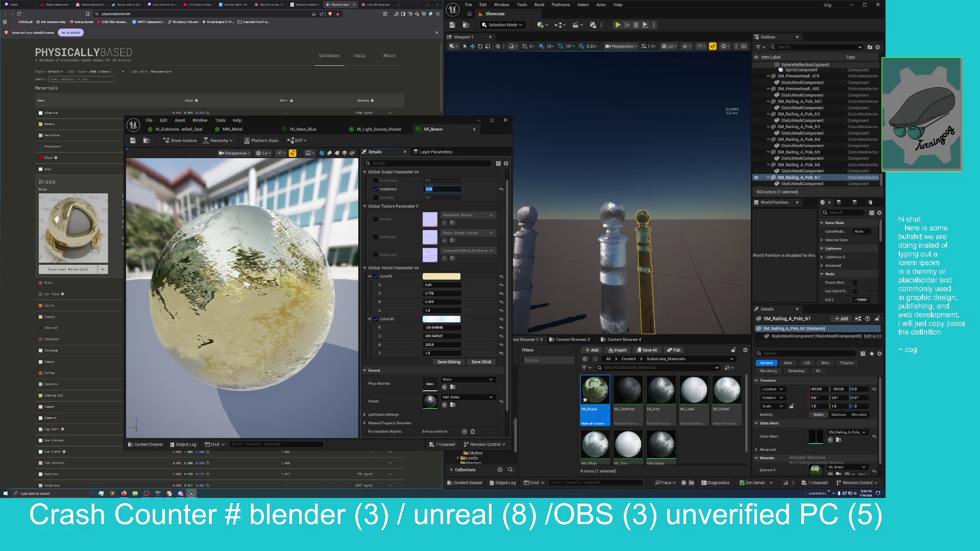
scroll(632, 229, down, 10)
mouse_move(585, 184)
mouse_down()
mouse_move(585, 174)
mouse_move(585, 184)
mouse_up()
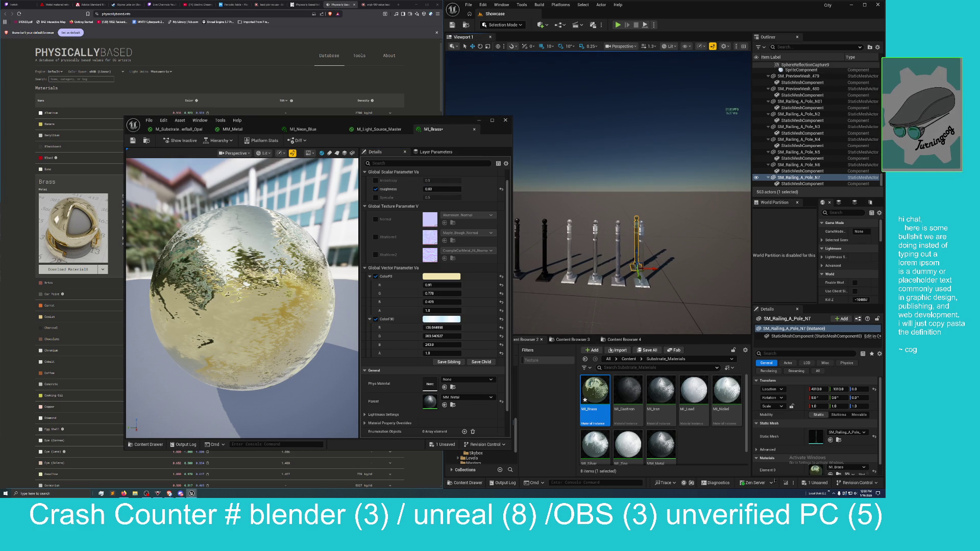
Save MI_Brass and switch to the MM_Metal master material graph.
click(816, 482)
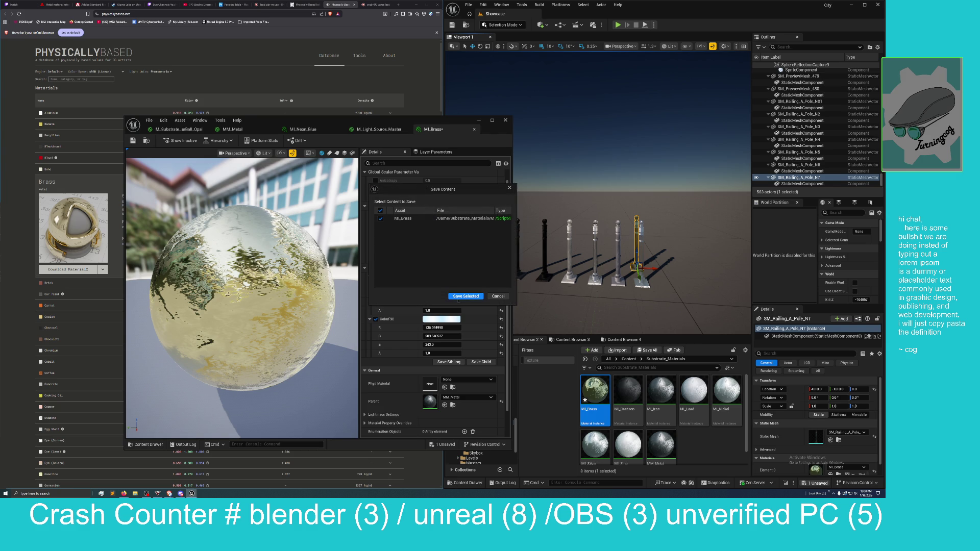
click(465, 295)
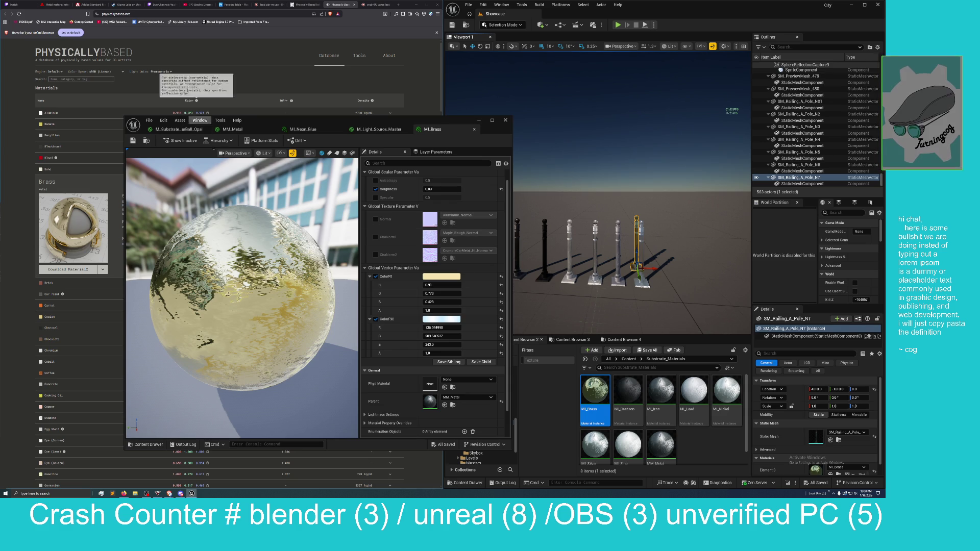
click(233, 129)
Zoom and pan the MM_Metal graph to frame the XtraNorm1 and XtraNorm2 detail-normal nodes.
mouse_move(343, 128)
mouse_down()
mouse_move(364, 165)
mouse_move(463, 8)
mouse_up()
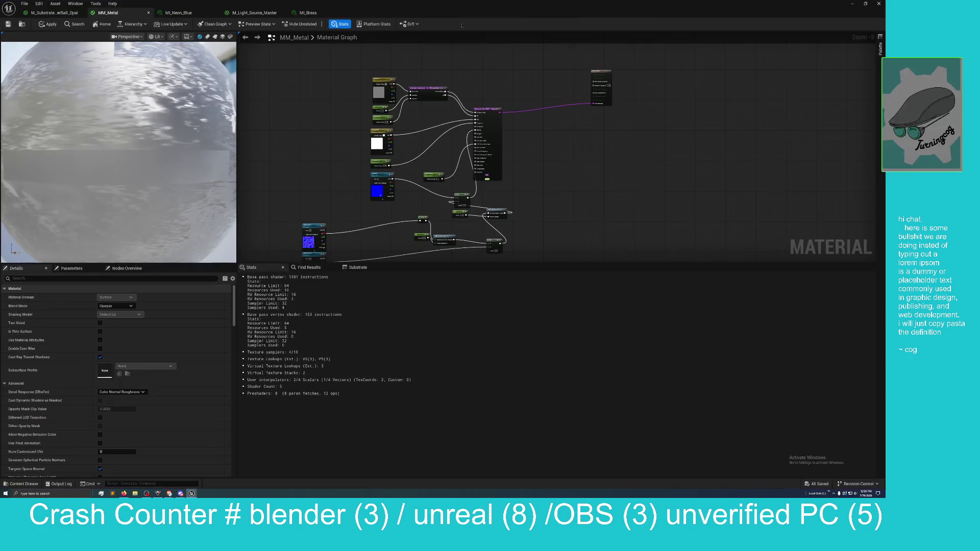
scroll(555, 172, up, 2)
mouse_move(561, 306)
mouse_down()
mouse_move(522, 193)
mouse_move(569, 180)
mouse_move(546, 225)
mouse_up()
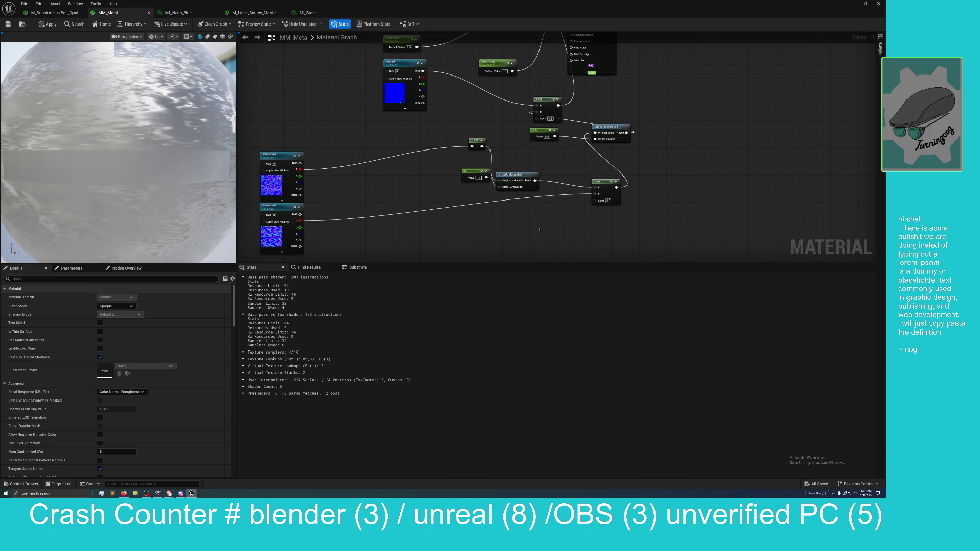
drag(483, 225, 604, 219)
scroll(451, 221, up, 2)
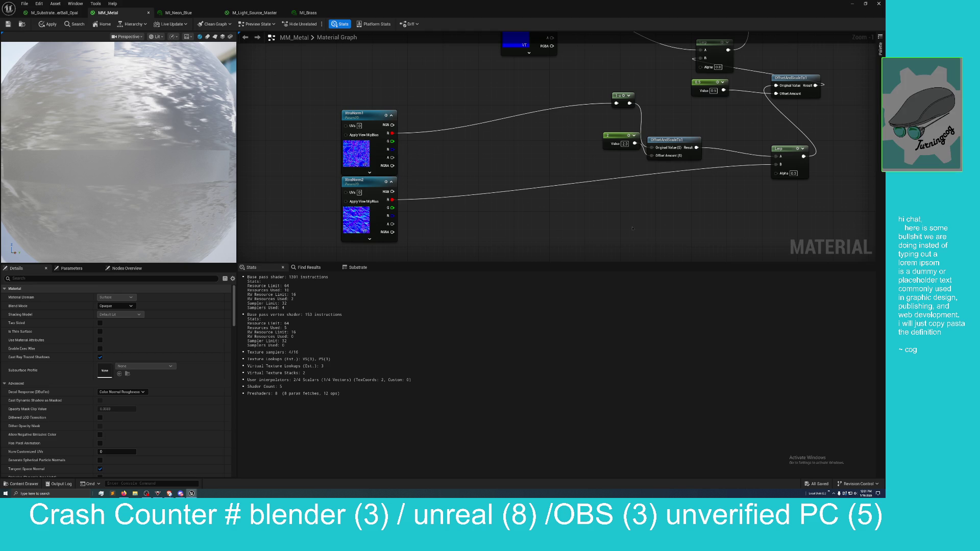
drag(632, 228, 623, 225)
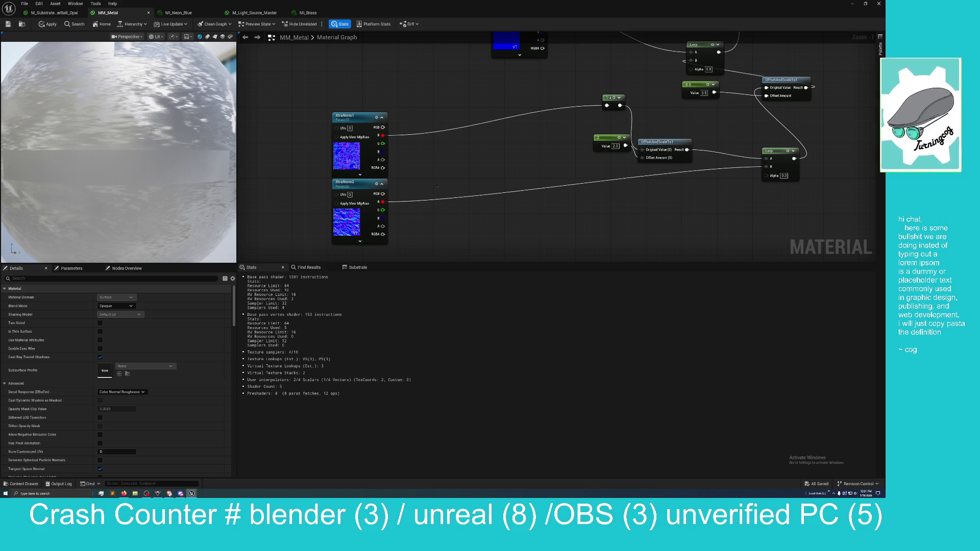
drag(590, 204, 572, 207)
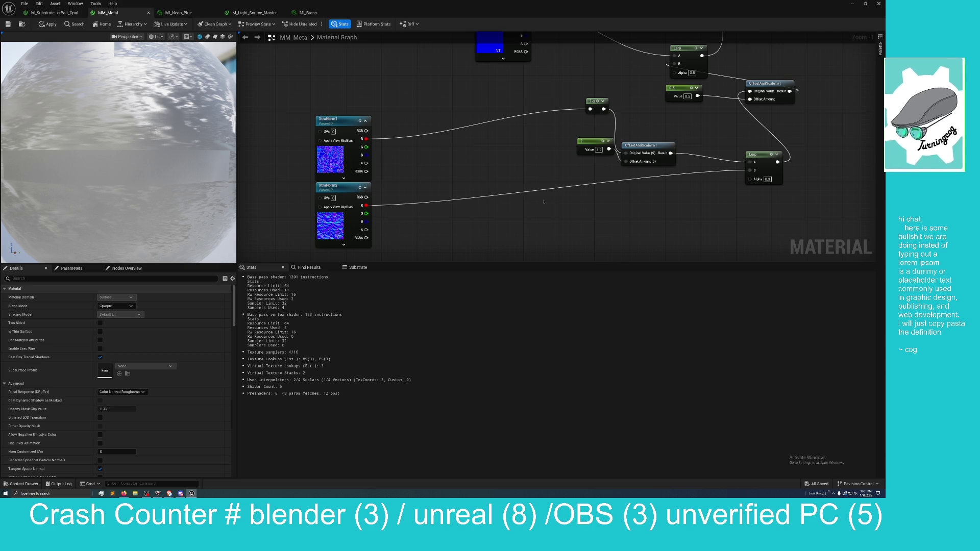
Glance at the railing poles, then maximize the MM_Metal editor and test a connection from XtraNorm1.
mouse_move(612, 11)
mouse_down()
mouse_move(661, 13)
mouse_move(388, 105)
mouse_move(333, 104)
mouse_up()
mouse_move(470, 159)
mouse_down()
mouse_move(482, 168)
mouse_move(495, 152)
mouse_move(539, 174)
mouse_up()
mouse_move(322, 95)
mouse_down()
mouse_move(334, 82)
mouse_move(286, 181)
mouse_up()
double_click(286, 181)
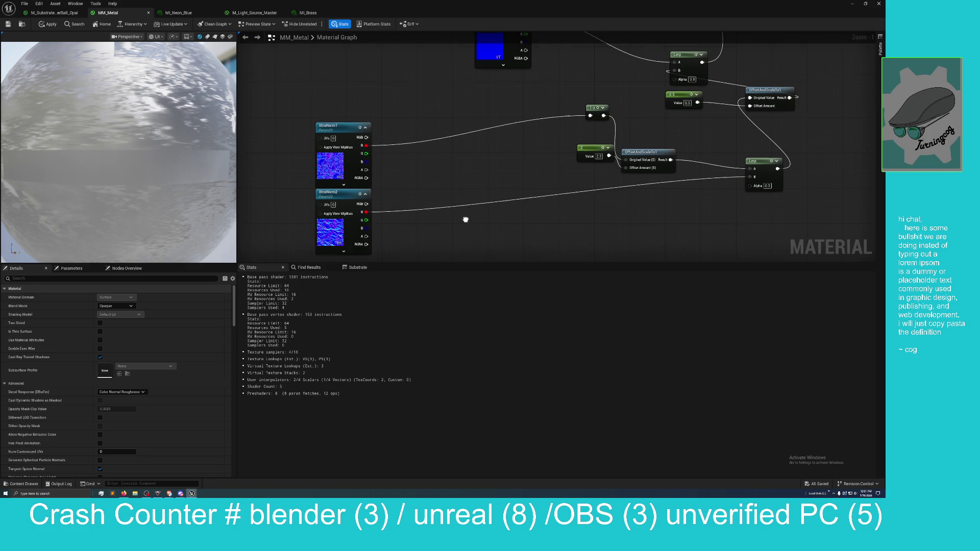
mouse_move(361, 149)
mouse_down()
mouse_move(437, 153)
mouse_move(420, 138)
mouse_up()
click(391, 170)
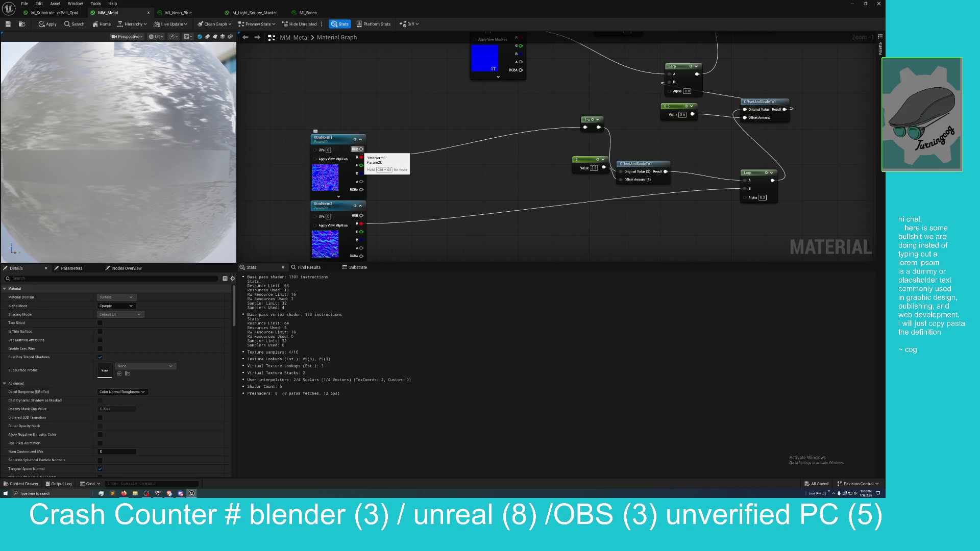
Relink XtraNorm1's RGB output to the 1-x node and XtraNorm2's RGB output to Lerp B.
mouse_move(361, 149)
mouse_down()
mouse_move(389, 157)
mouse_move(585, 127)
mouse_up()
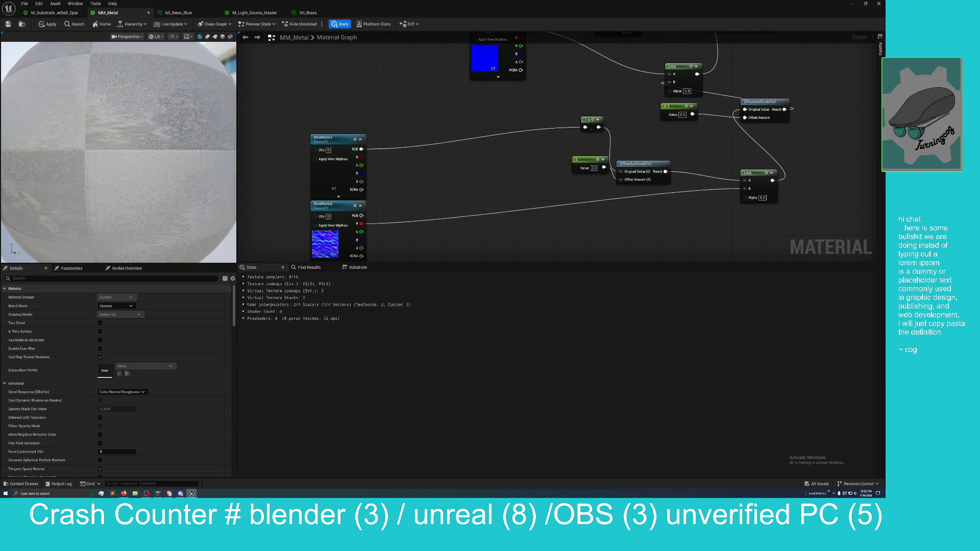
drag(361, 216, 749, 188)
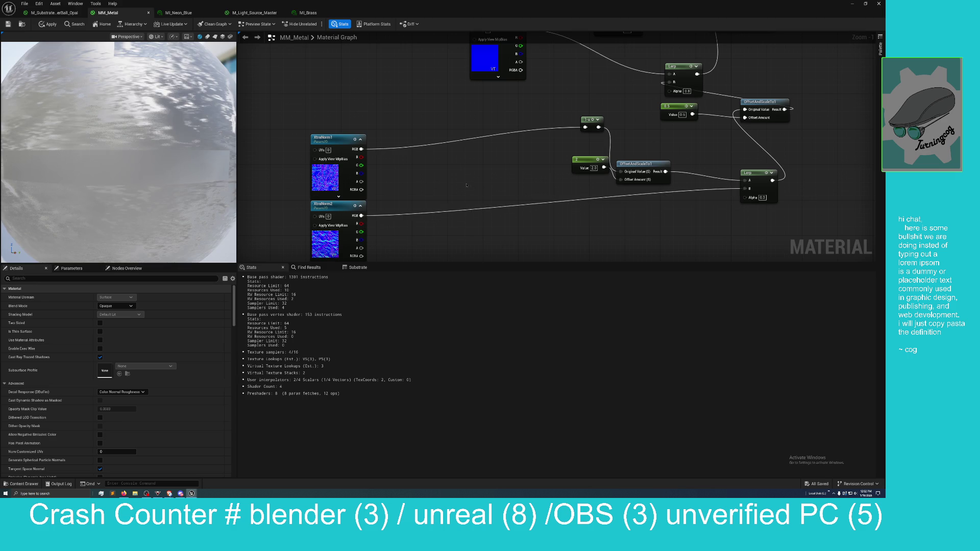
mouse_move(421, 101)
mouse_down()
mouse_move(412, 184)
mouse_move(439, 233)
mouse_move(424, 212)
mouse_up()
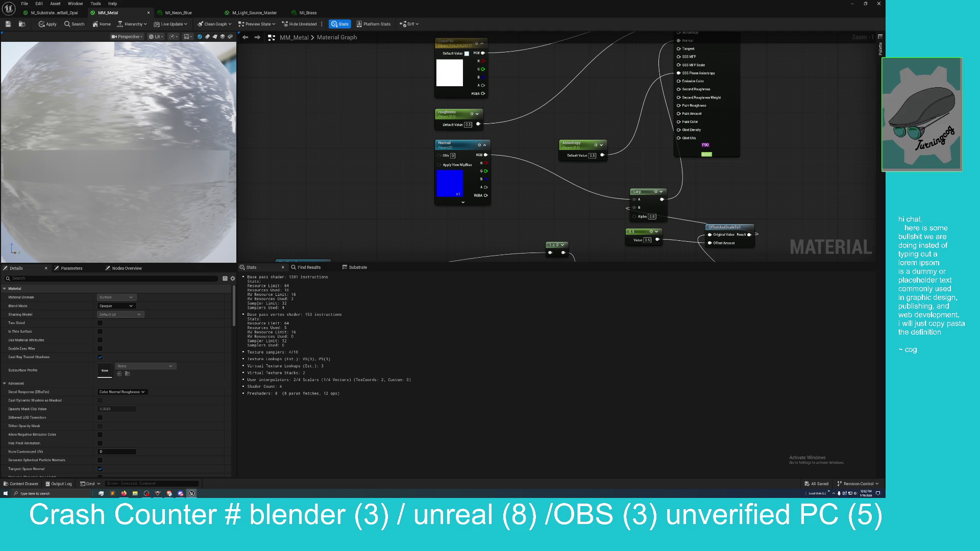
drag(519, 231, 499, 151)
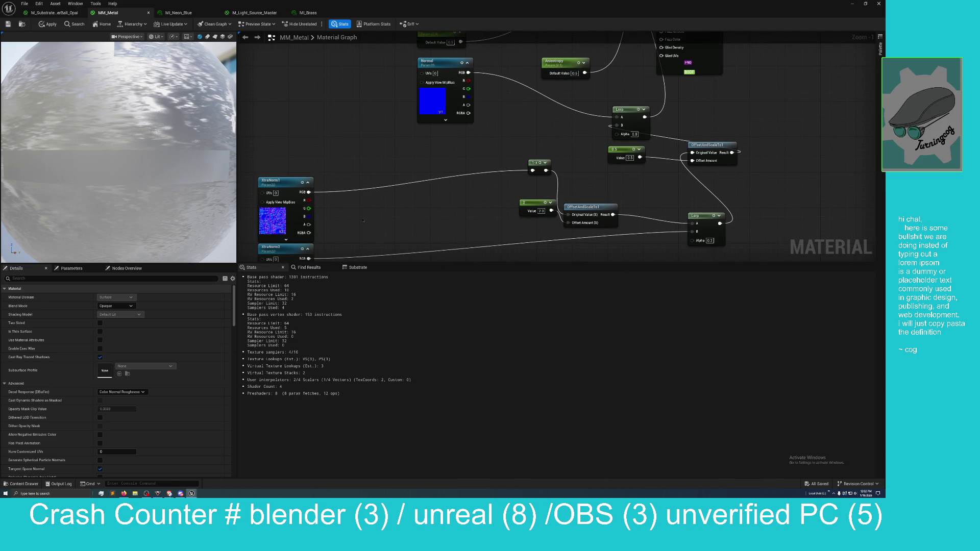
drag(362, 220, 331, 196)
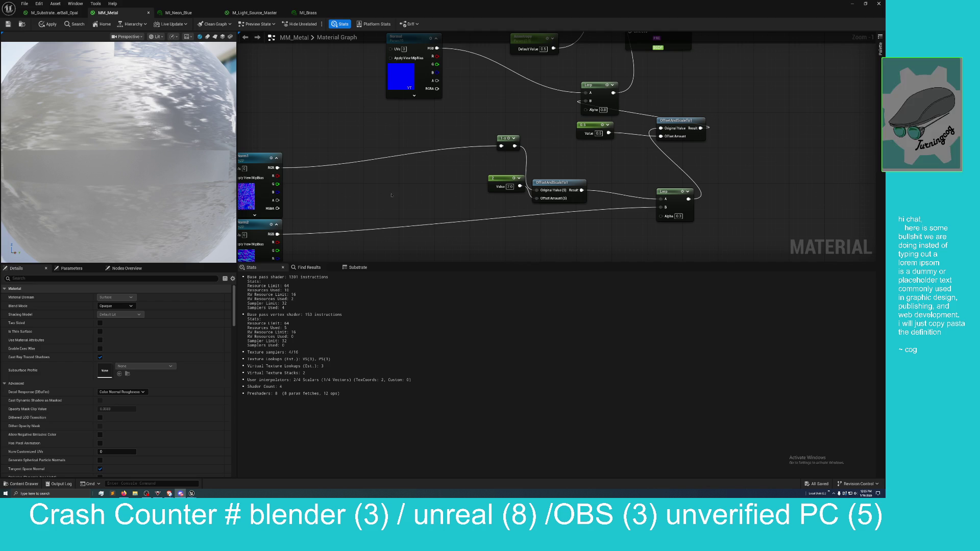
At 1:1 zoom, nudge XtraNorm1 up and left, then restore the material editor to a floating window.
scroll(501, 189, up, 2)
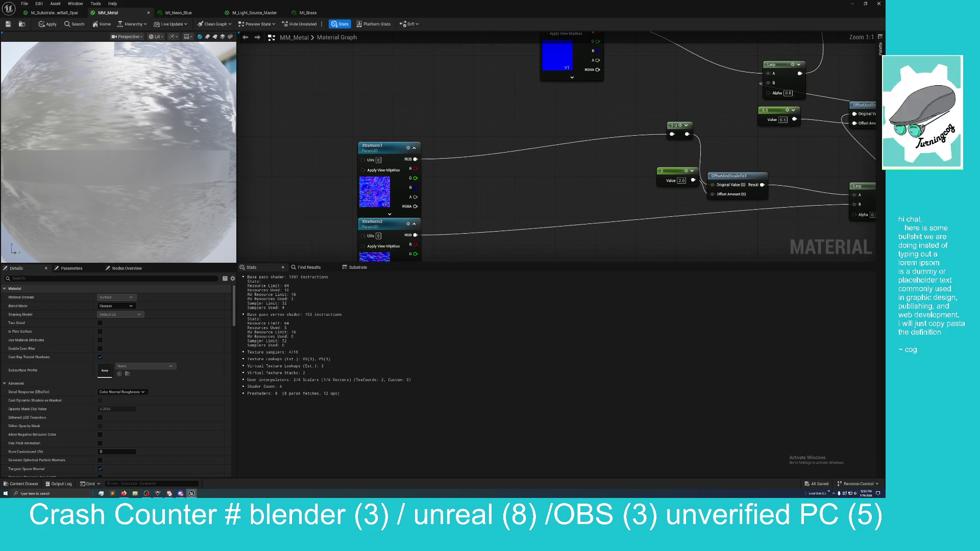
mouse_move(385, 155)
mouse_down()
mouse_move(374, 118)
mouse_move(369, 129)
mouse_up()
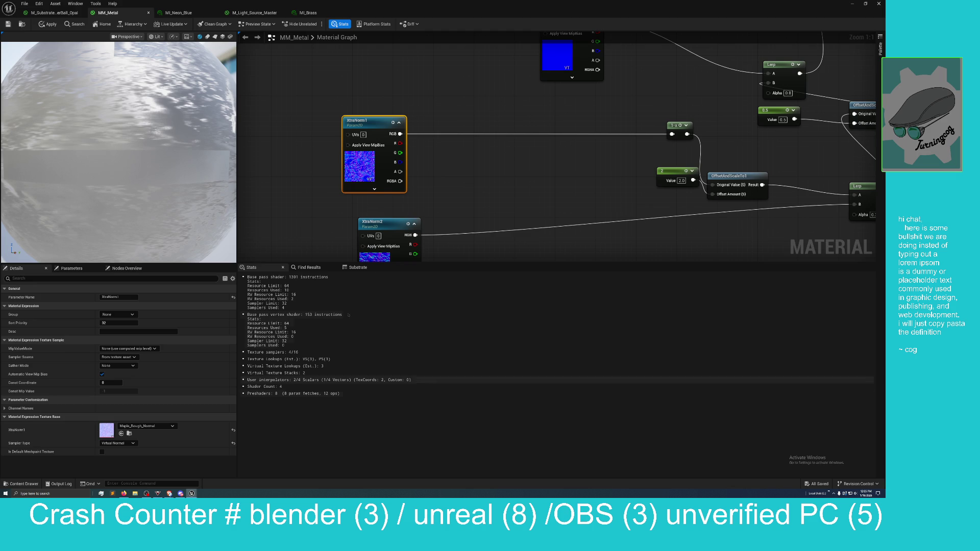
mouse_move(439, 10)
mouse_down()
mouse_move(330, 107)
mouse_move(289, 121)
mouse_move(258, 116)
mouse_up()
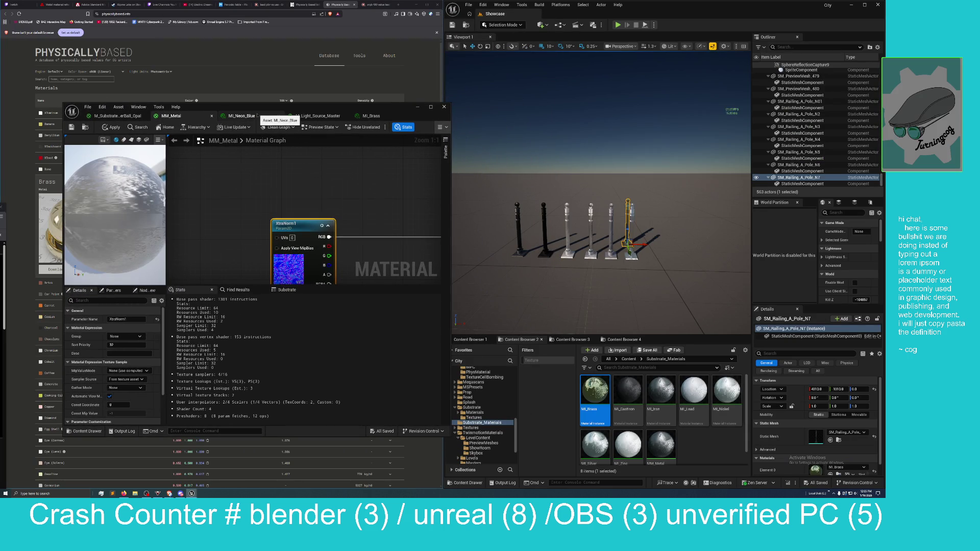
Raise the material editor window and browse the 'normal' texture results in Content Browser 3.
drag(502, 238, 478, 231)
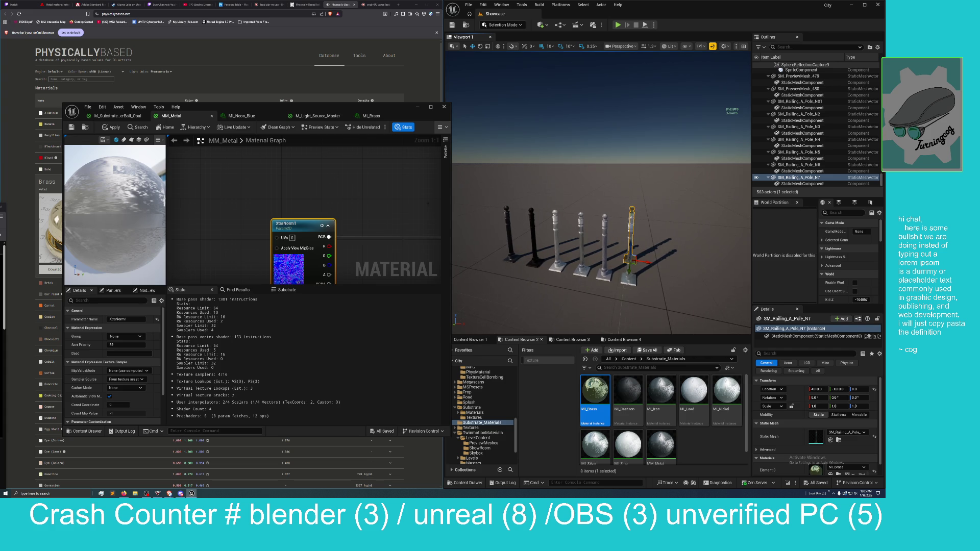
mouse_move(267, 110)
mouse_down()
mouse_move(278, 105)
mouse_move(266, 2)
mouse_move(266, 57)
mouse_up()
click(572, 339)
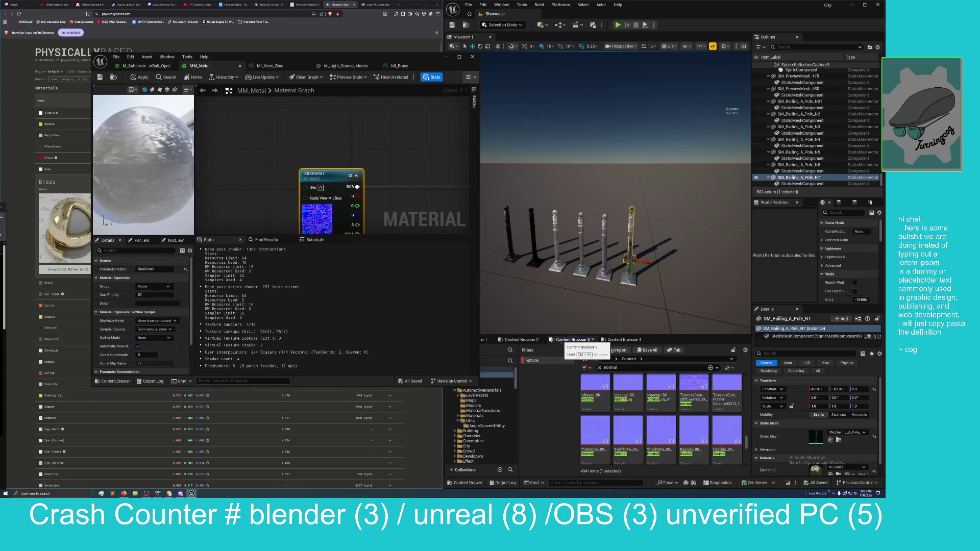
scroll(628, 436, down, 2)
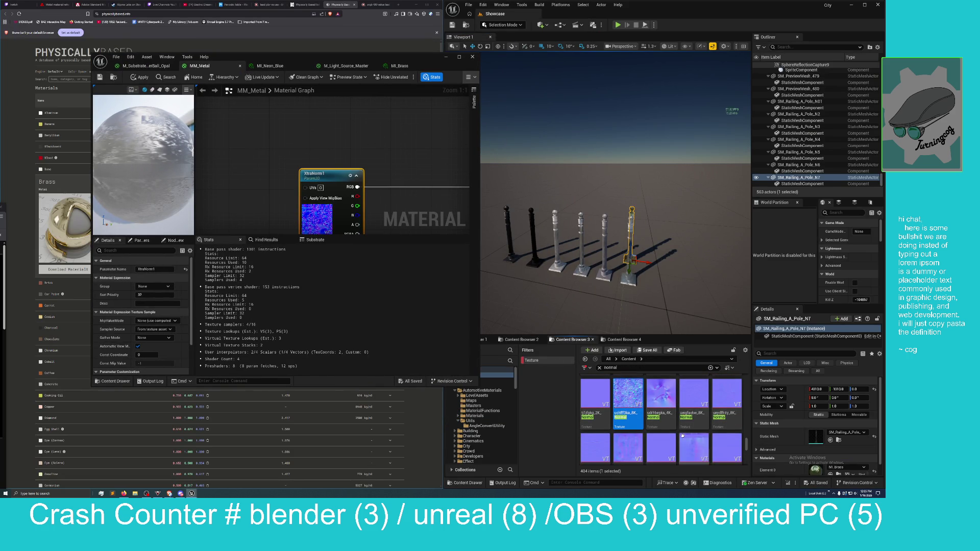
scroll(613, 422, down, 1)
Open uchfff3ka_8K_Normal full-screen and preview its blue channel alone, then show all channels again.
double_click(613, 422)
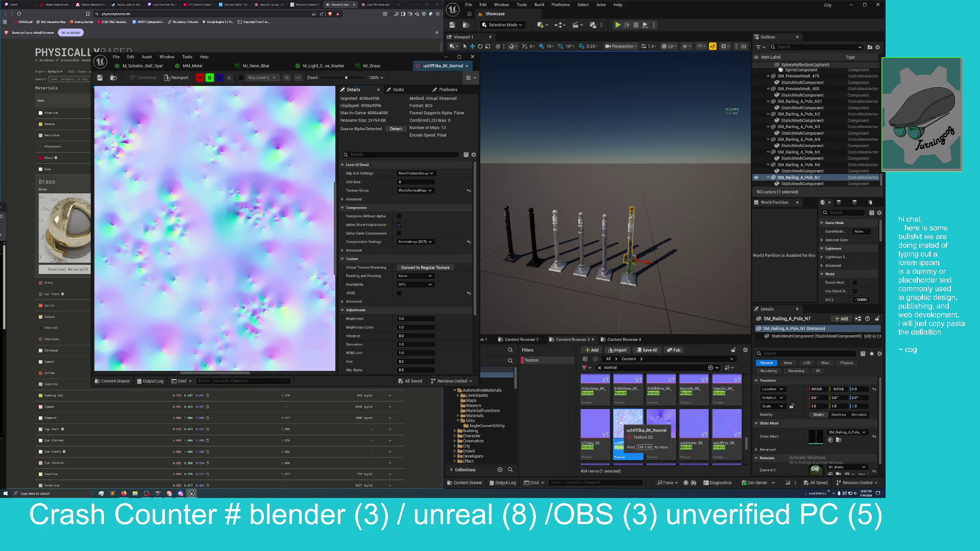
mouse_move(281, 63)
mouse_down()
mouse_move(332, 98)
mouse_move(319, 13)
mouse_up()
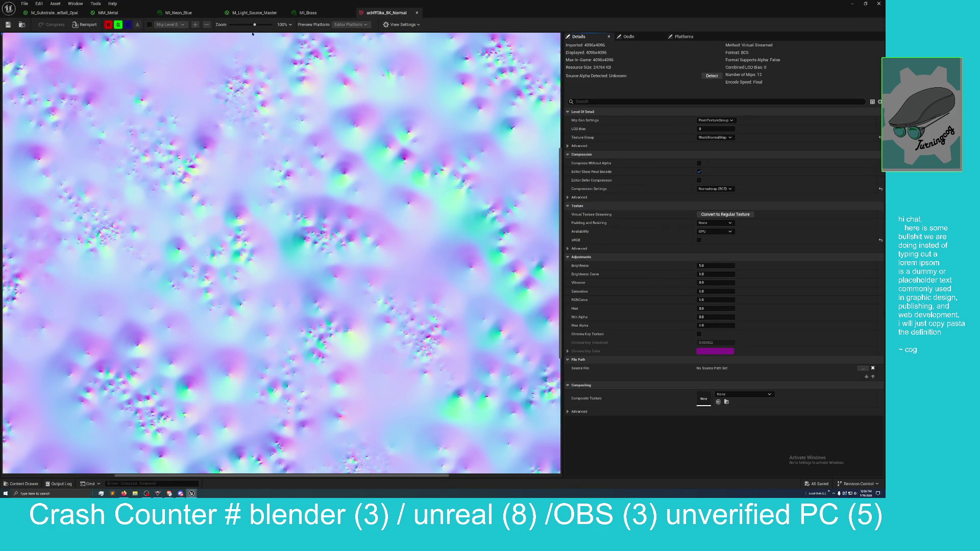
click(108, 25)
click(118, 24)
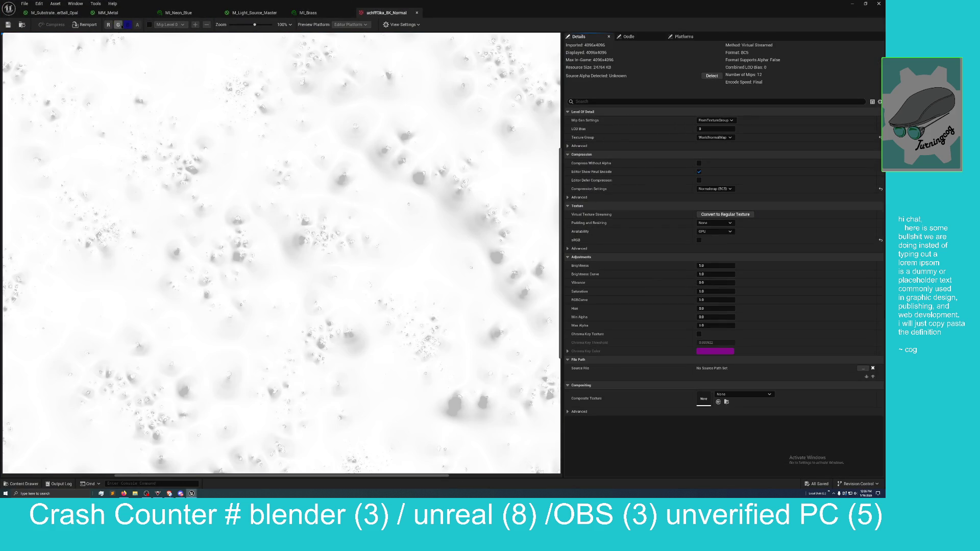
click(118, 25)
click(108, 25)
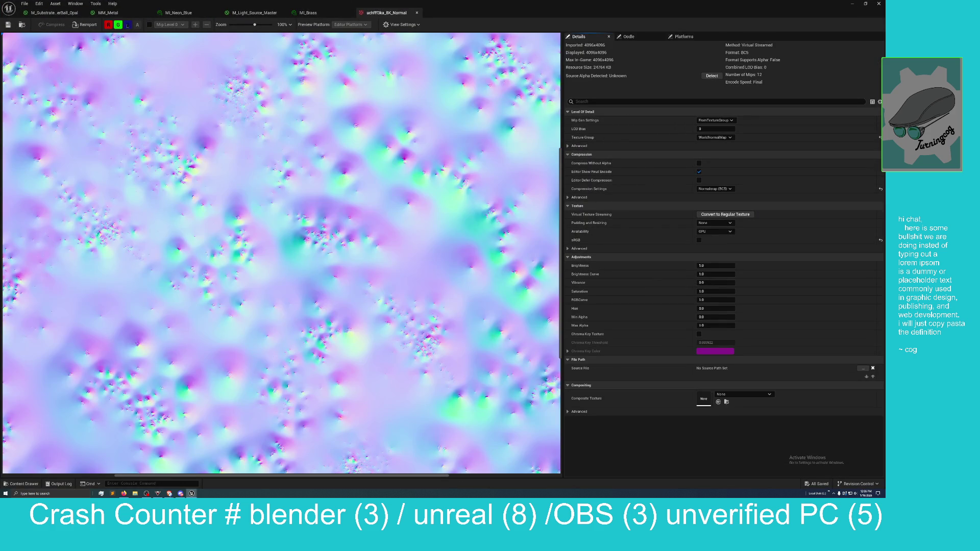
Isolate the blue channel again, restore full colour, and return the texture editor to a floating window.
click(117, 25)
click(108, 25)
click(108, 25)
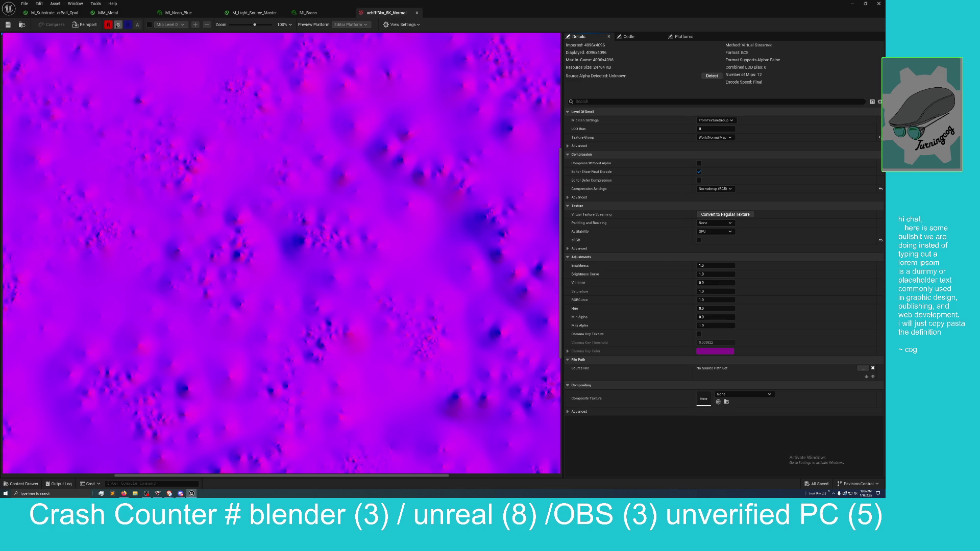
click(118, 25)
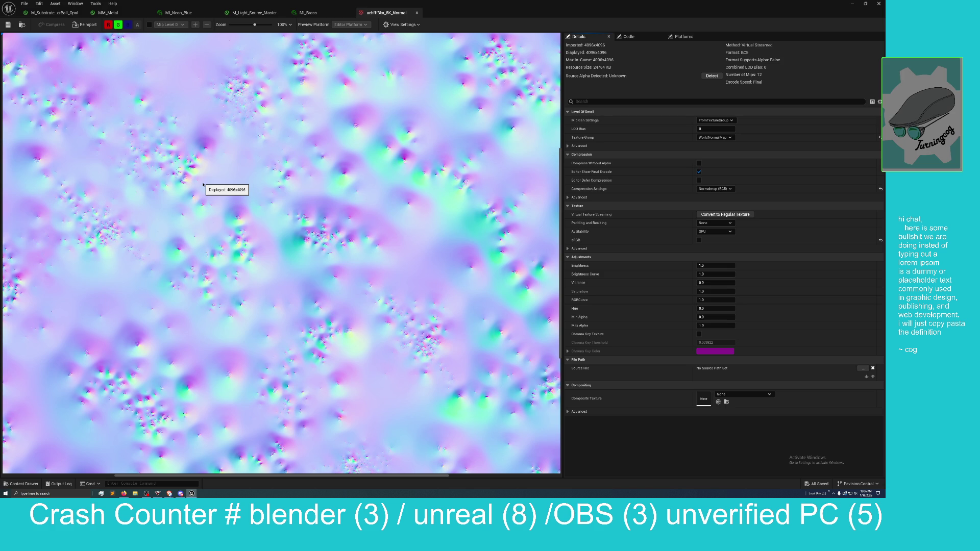
double_click(479, 6)
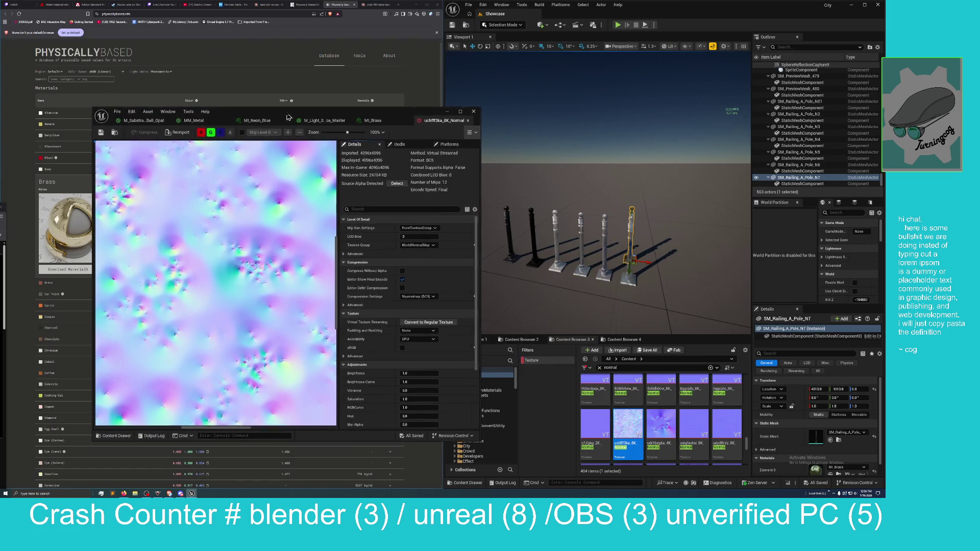
Open the 2048×2048 tj1jfgk normal texture and toggle its green and red channels to inspect it.
double_click(598, 427)
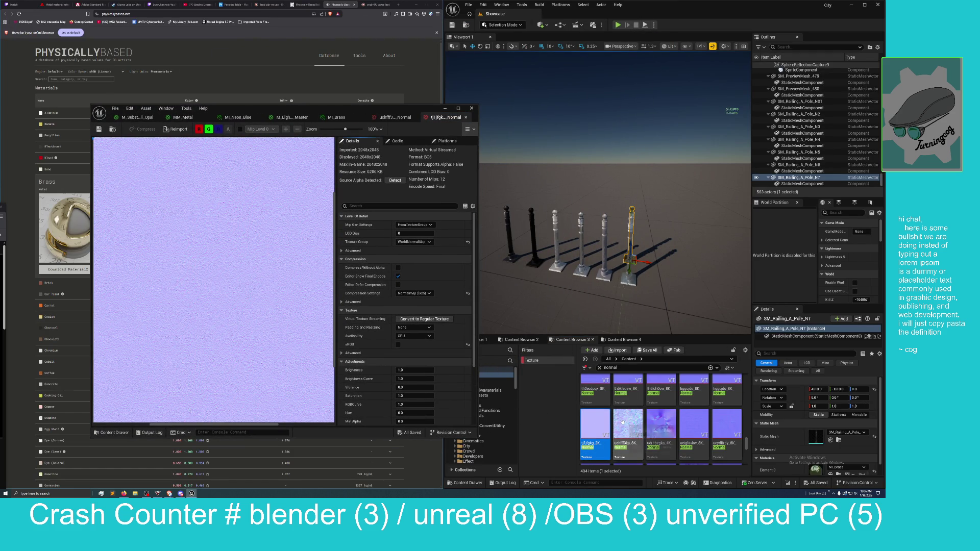
click(208, 129)
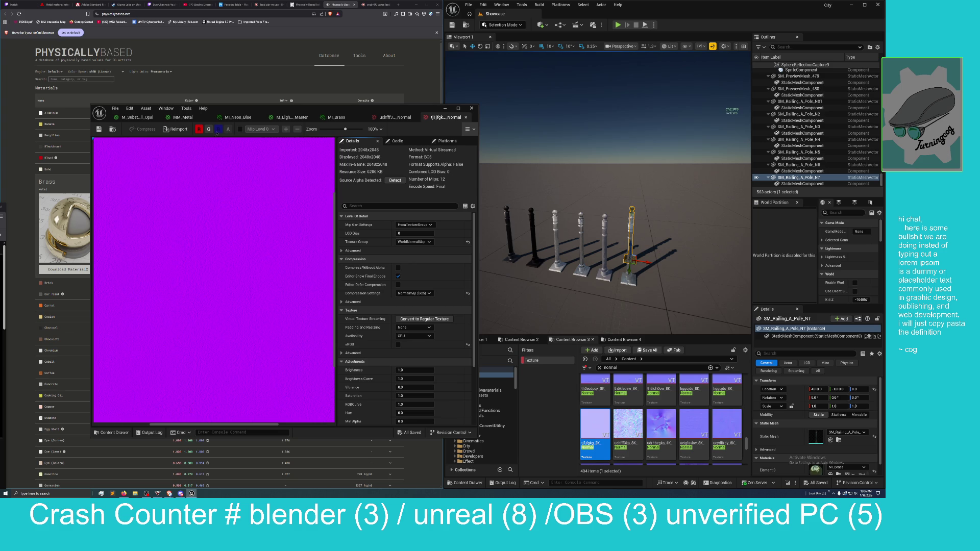
click(209, 129)
click(199, 129)
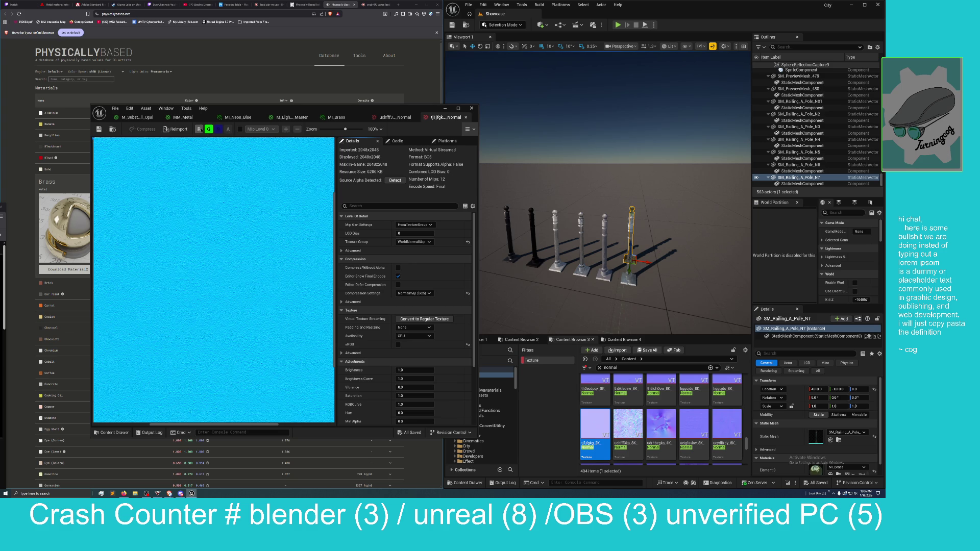
click(199, 129)
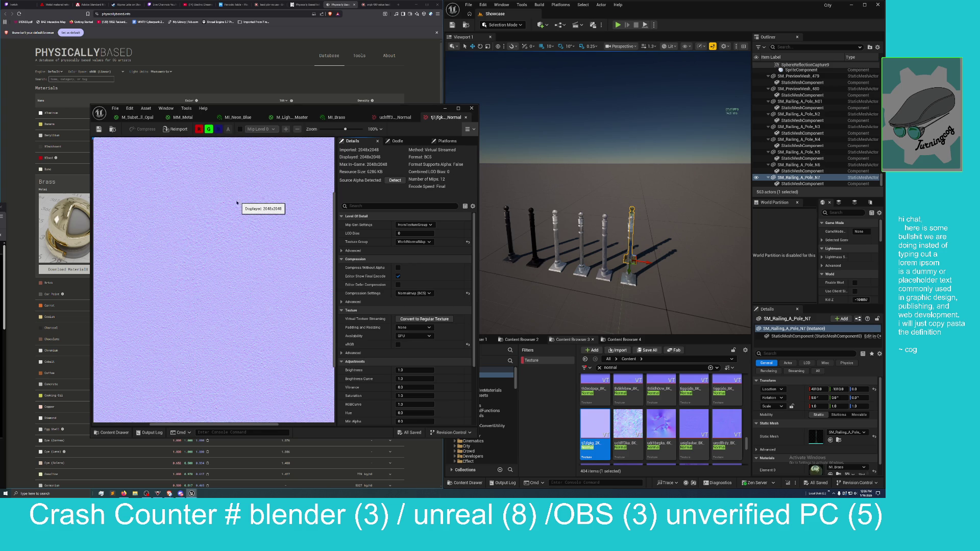
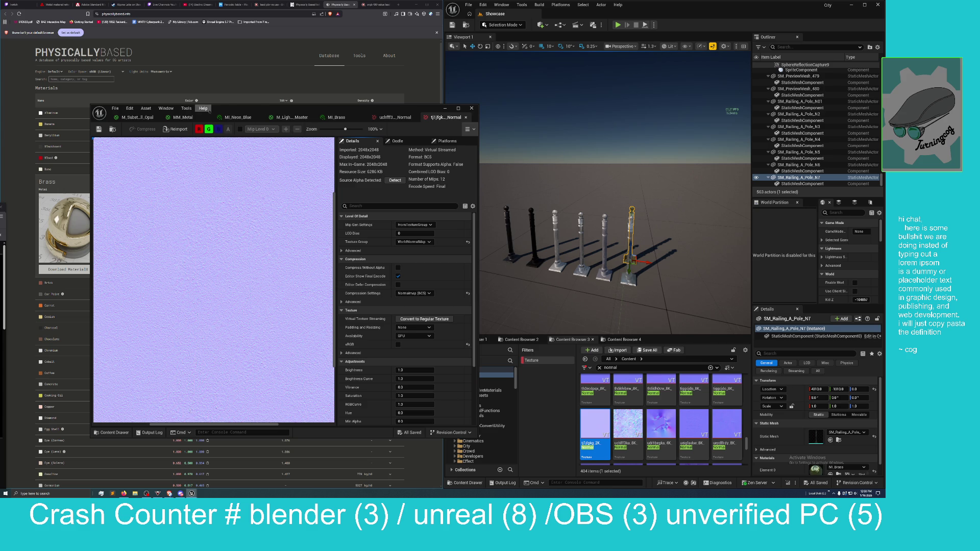
Bring up the MM_Metal graph in a repositioned, full-height editor window, zoomed out to show all nodes.
click(183, 117)
drag(301, 105, 281, 40)
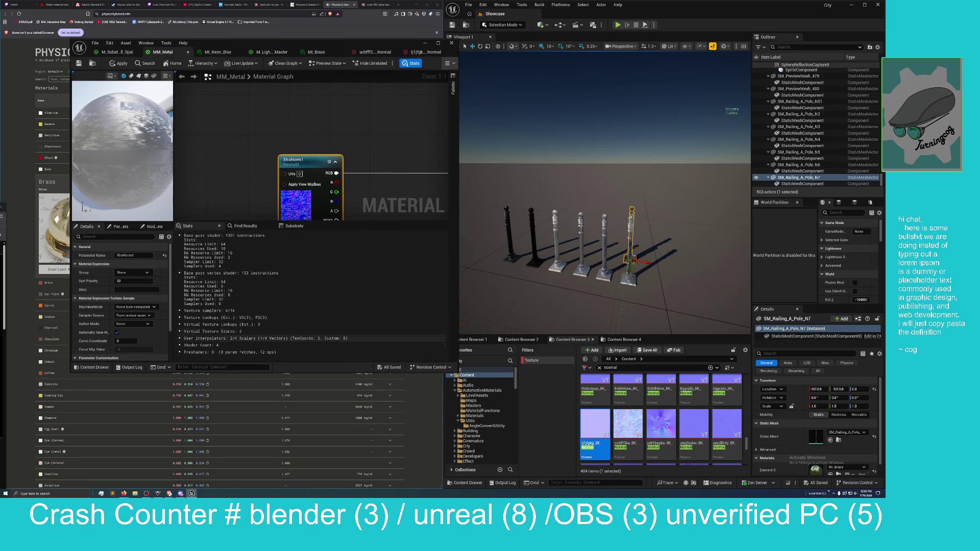
drag(454, 373, 526, 488)
scroll(350, 205, down, 7)
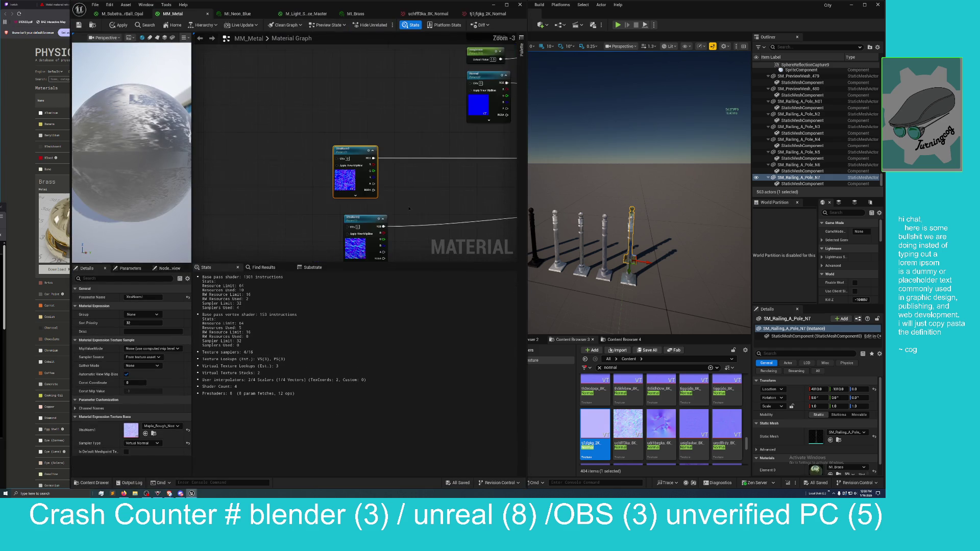
Add a BlendAngleCorrectedNormals node by searching 'blend an' in the graph's node search.
right_click(350, 205)
text(blen)
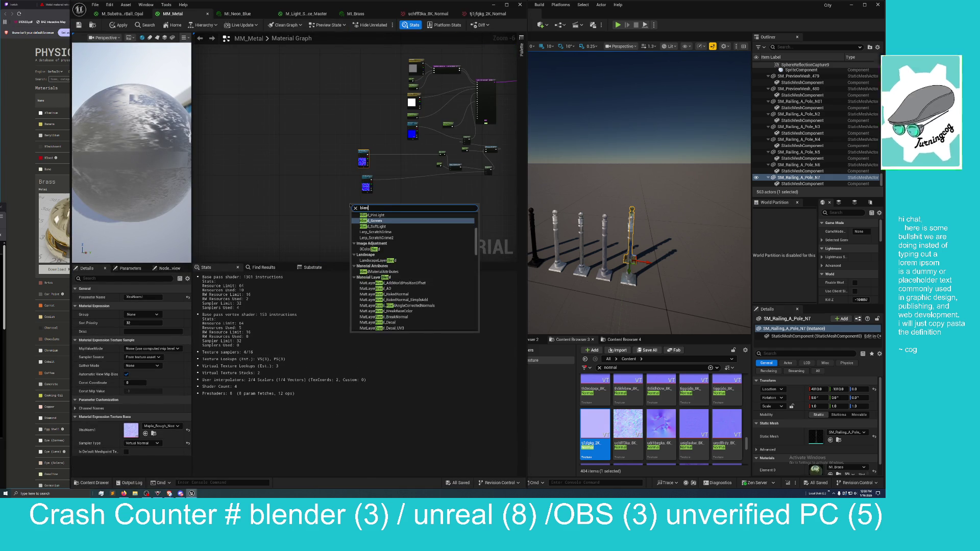
text(d)
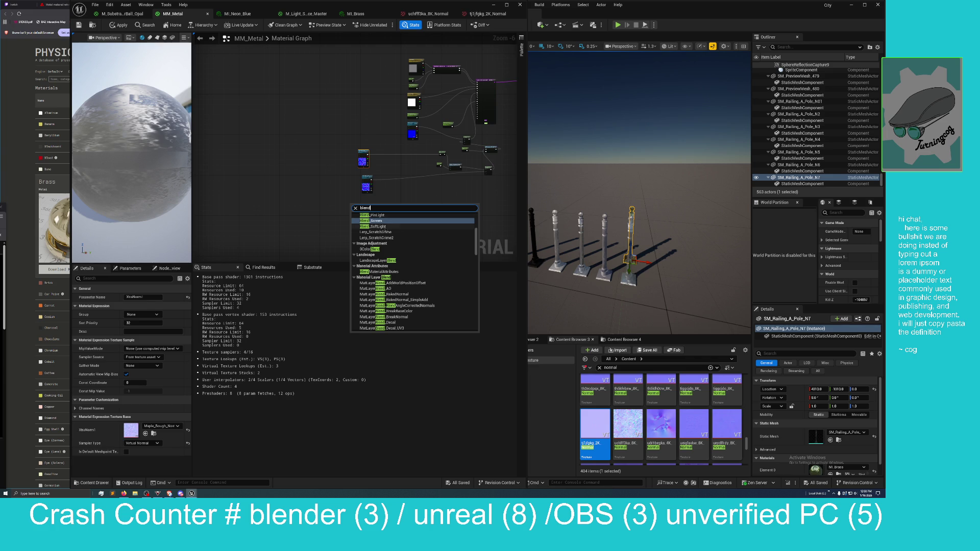
scroll(411, 279, down, 1)
scroll(411, 279, down, 4)
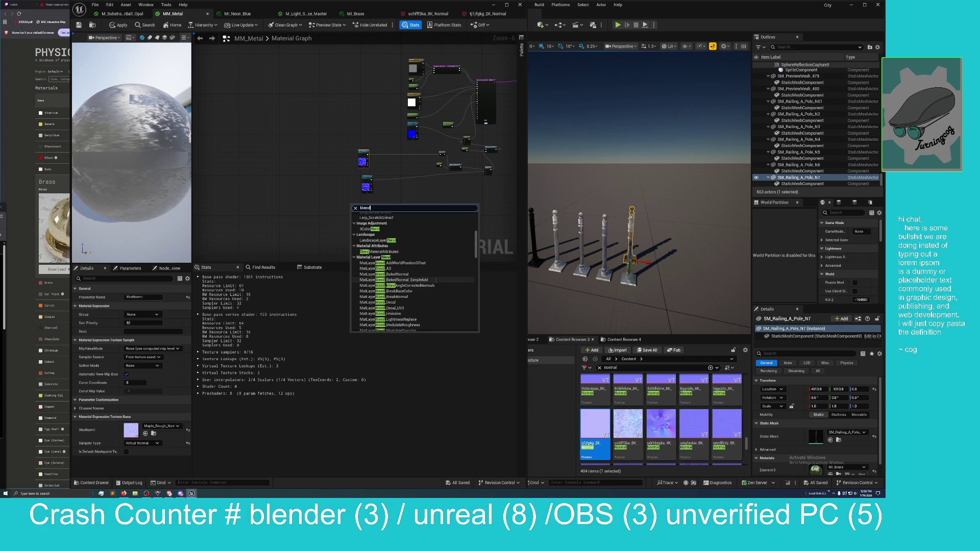
scroll(436, 279, down, 1)
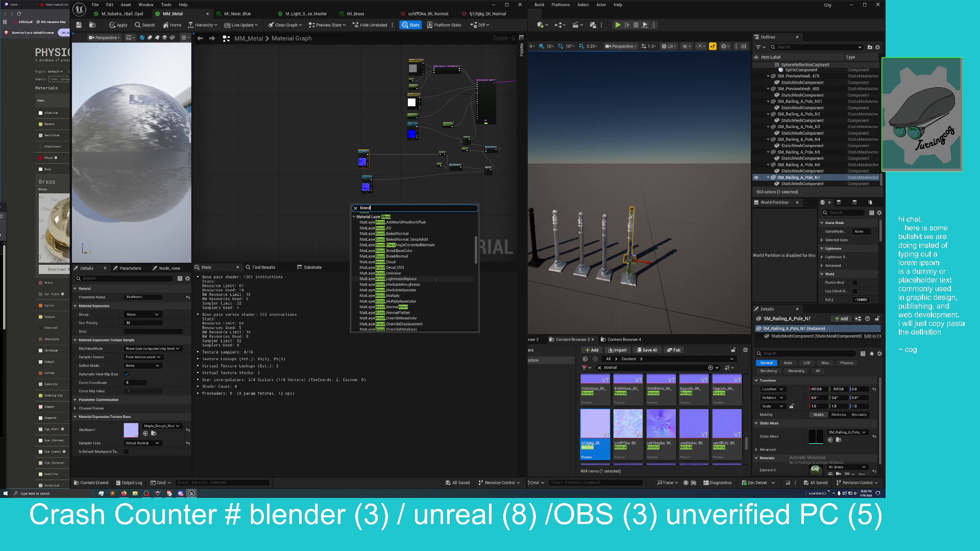
scroll(436, 279, up, 4)
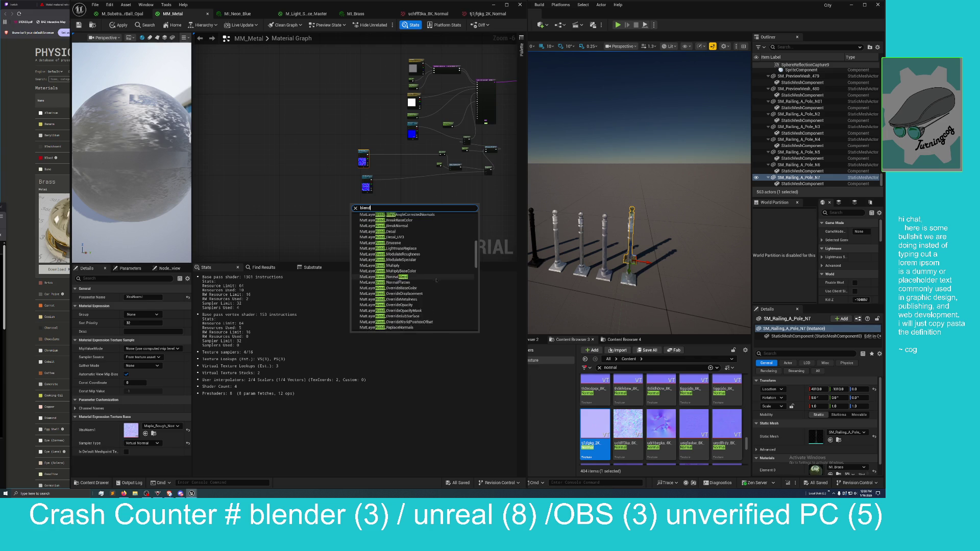
scroll(436, 279, down, 10)
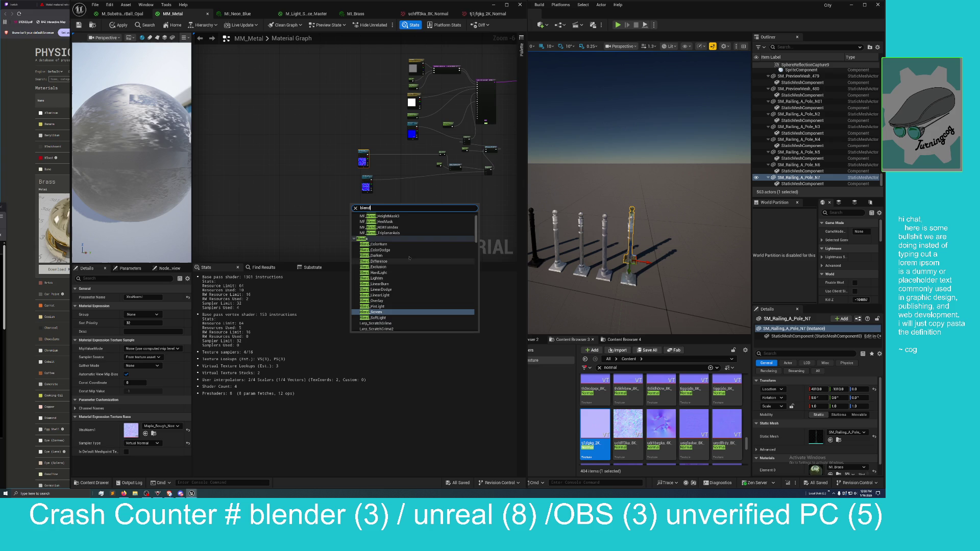
scroll(409, 258, up, 1)
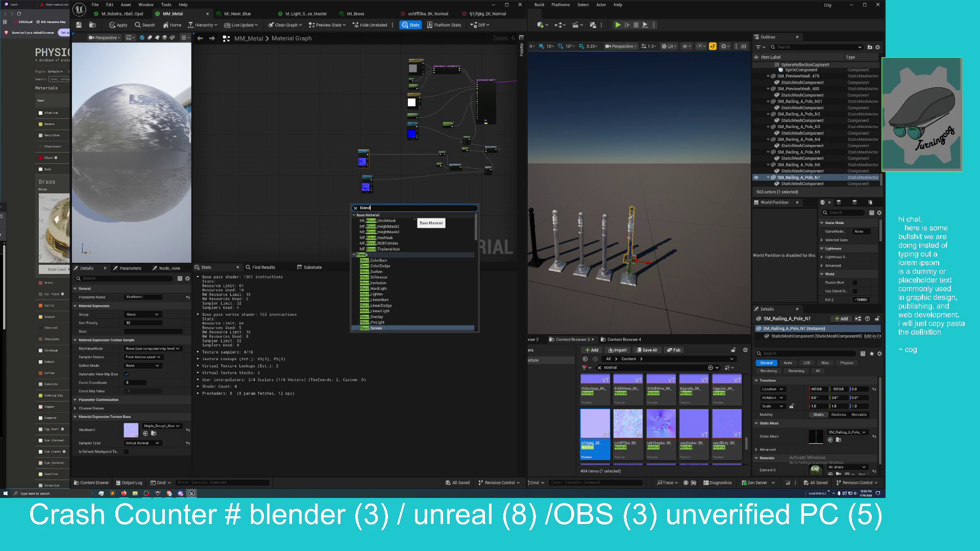
scroll(398, 225, down, 2)
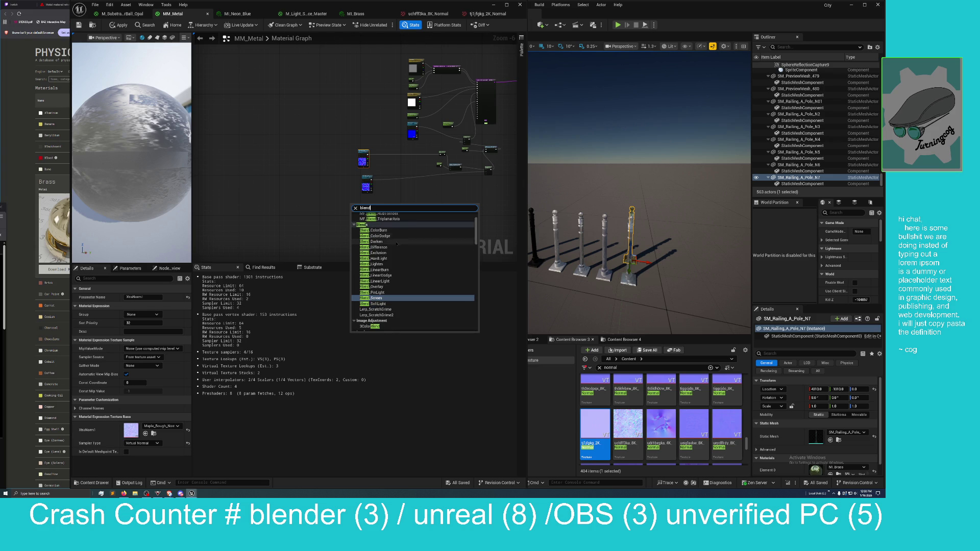
scroll(396, 255, down, 3)
scroll(396, 255, down, 5)
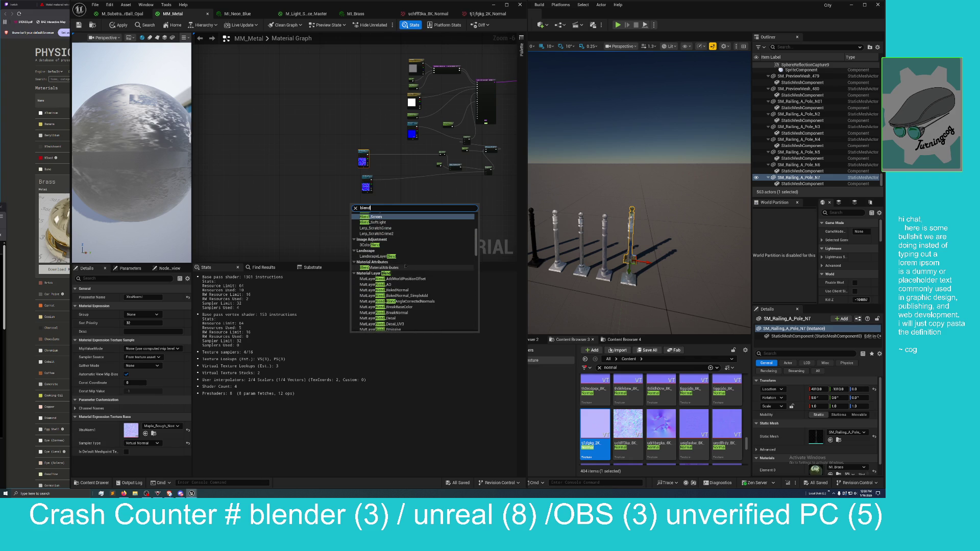
scroll(405, 270, down, 2)
scroll(406, 271, down, 6)
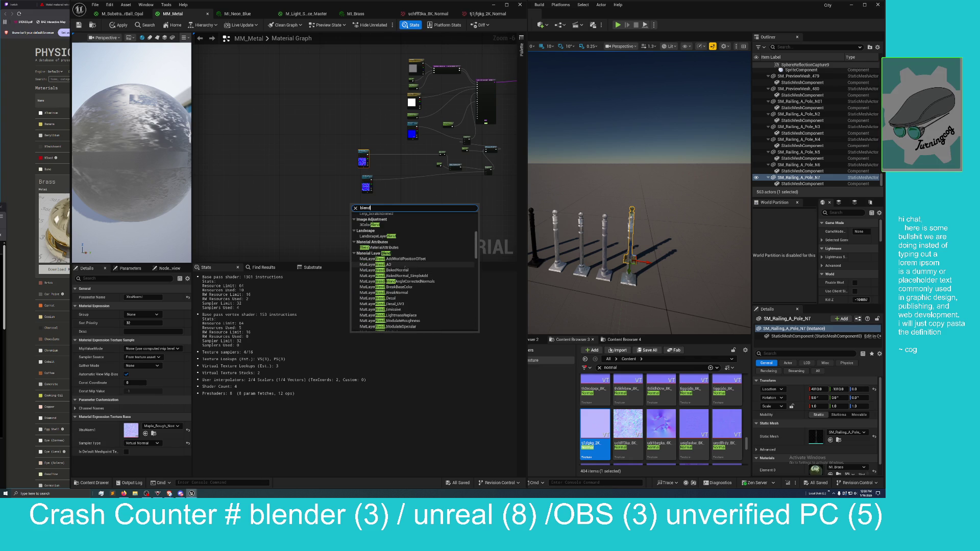
scroll(406, 269, down, 1)
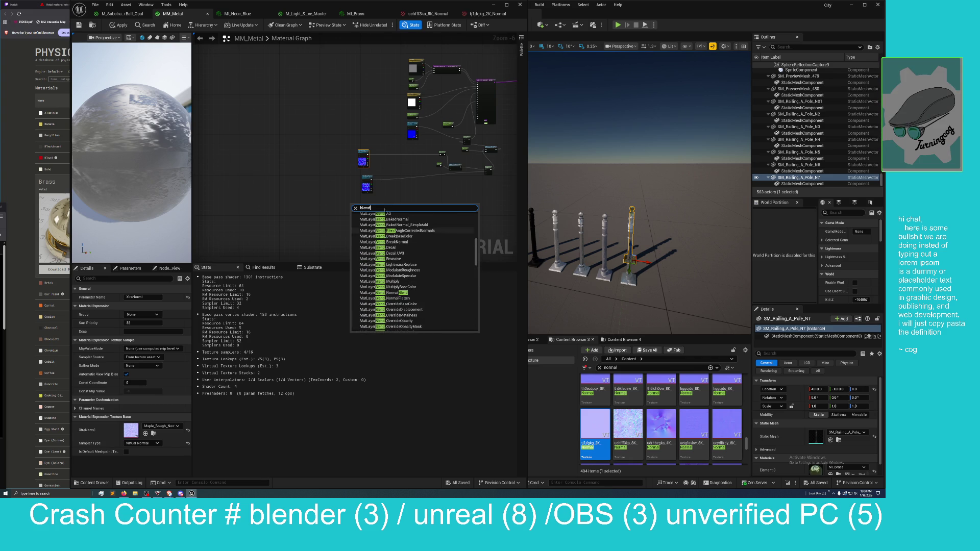
text( an)
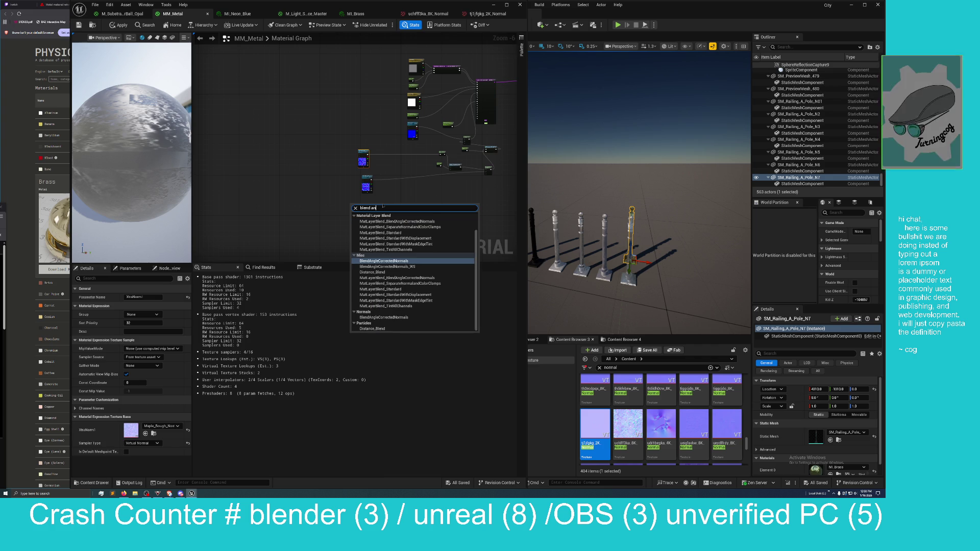
key(Return)
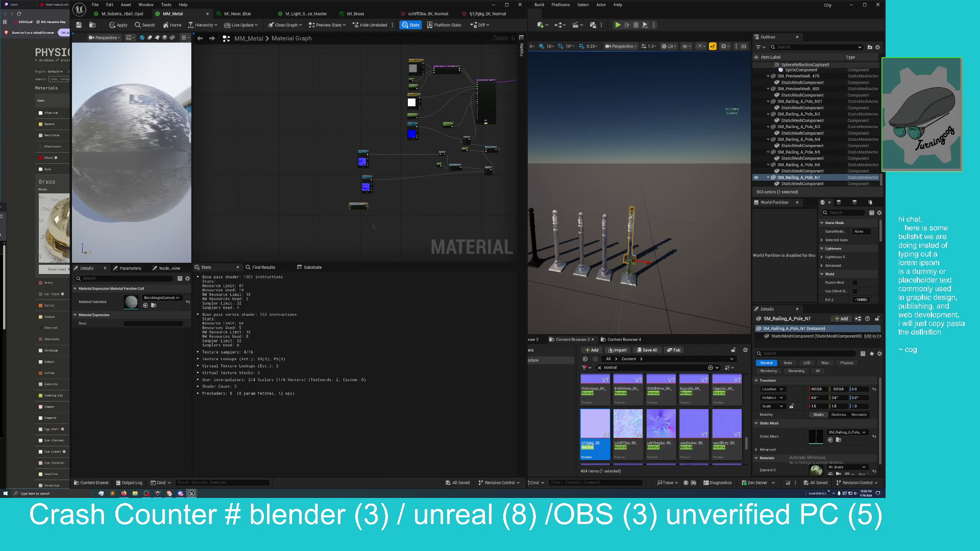
Place the blend node beside the textures; wire XtraNorm1 RGB to BaseNormal, XtraNorm2 RGB to AdditionalNormal.
scroll(374, 226, up, 4)
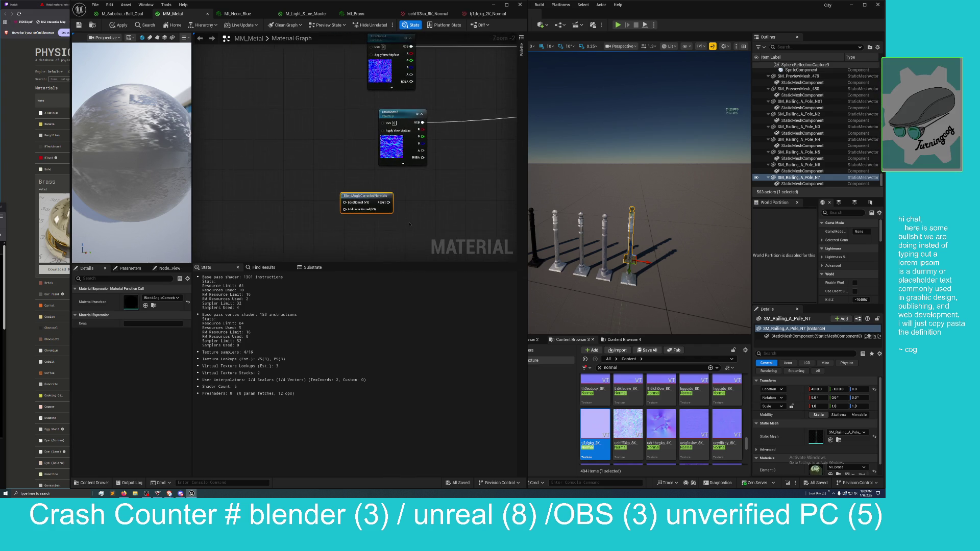
mouse_move(321, 214)
mouse_down()
mouse_move(424, 176)
mouse_move(438, 160)
mouse_up()
mouse_move(355, 205)
mouse_down()
mouse_move(304, 244)
mouse_move(289, 234)
mouse_move(311, 241)
mouse_move(289, 256)
mouse_move(373, 197)
mouse_move(376, 128)
mouse_up()
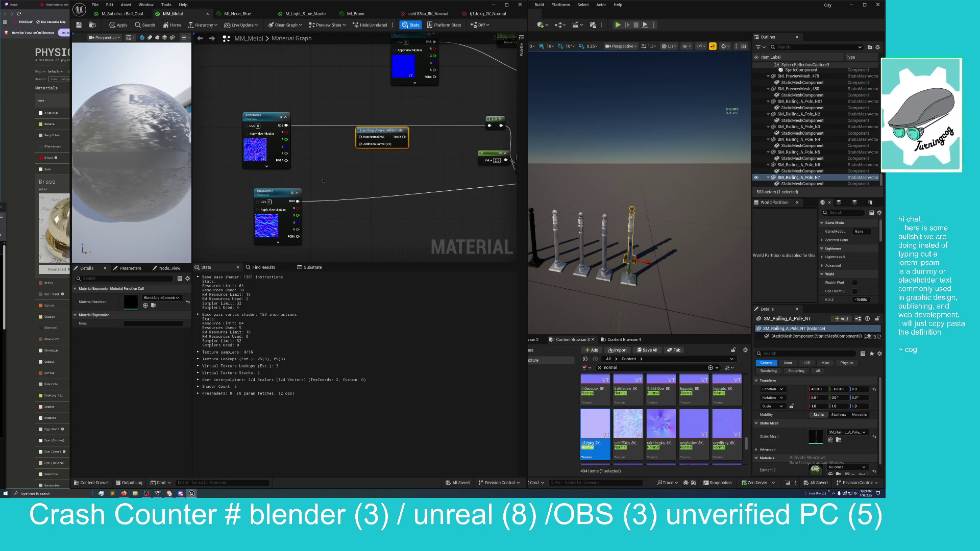
mouse_move(358, 162)
mouse_down()
mouse_move(356, 202)
mouse_move(379, 175)
mouse_up()
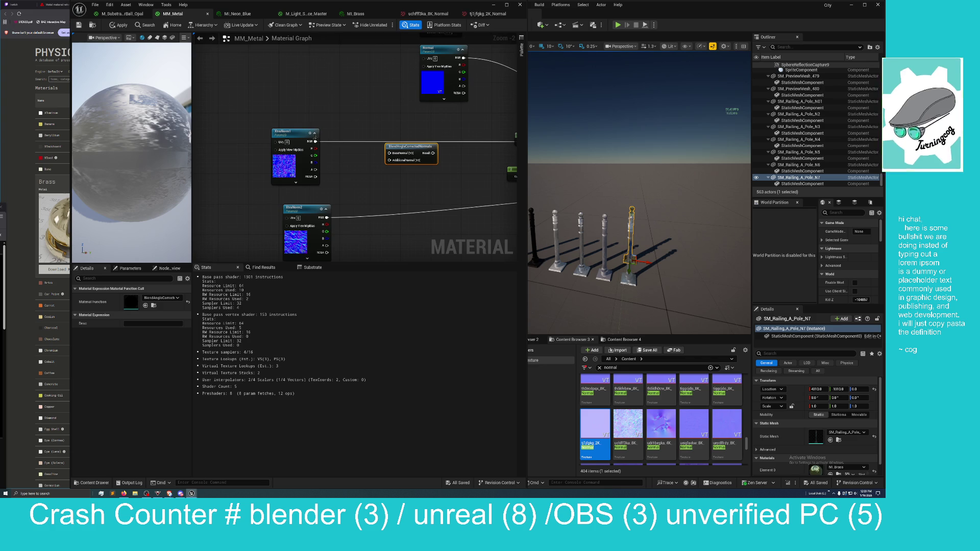
drag(315, 141, 389, 153)
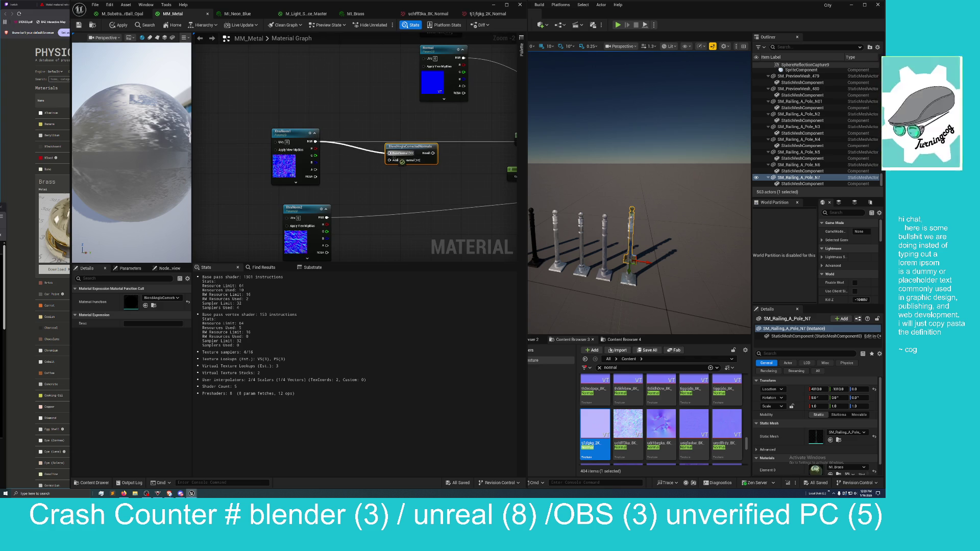
mouse_move(326, 217)
mouse_down()
mouse_move(377, 162)
mouse_move(393, 160)
mouse_up()
Pull a wire from the blended normals output toward the main material node.
scroll(393, 197, down, 2)
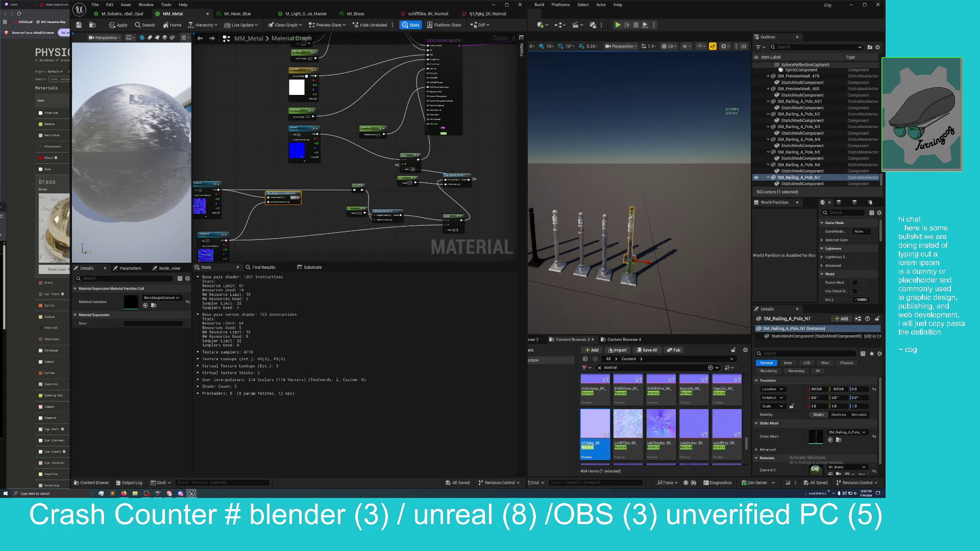
mouse_move(300, 197)
mouse_down()
mouse_move(352, 200)
mouse_move(322, 195)
mouse_move(367, 116)
mouse_move(334, 167)
mouse_up()
click(316, 189)
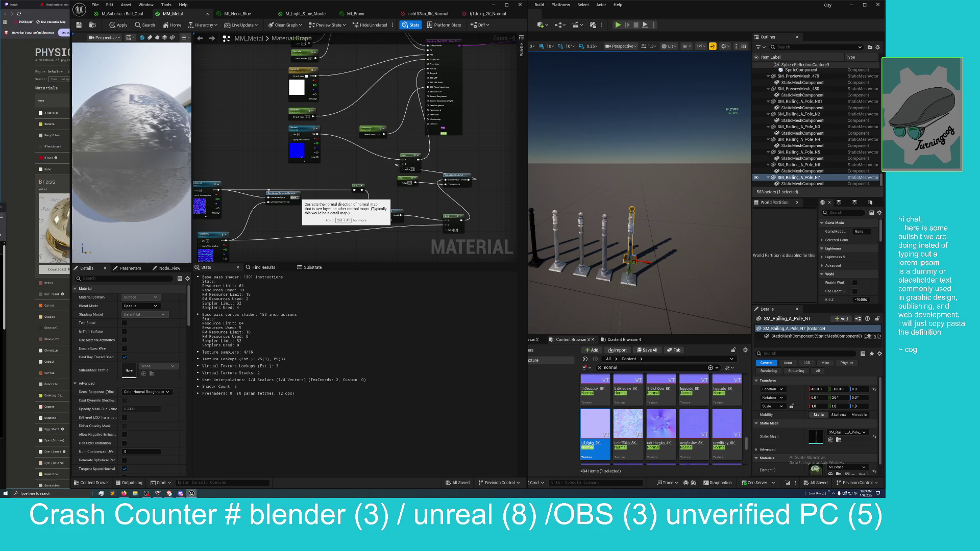
mouse_move(300, 197)
mouse_down()
mouse_move(378, 108)
mouse_move(398, 94)
mouse_move(415, 102)
mouse_move(428, 69)
mouse_up()
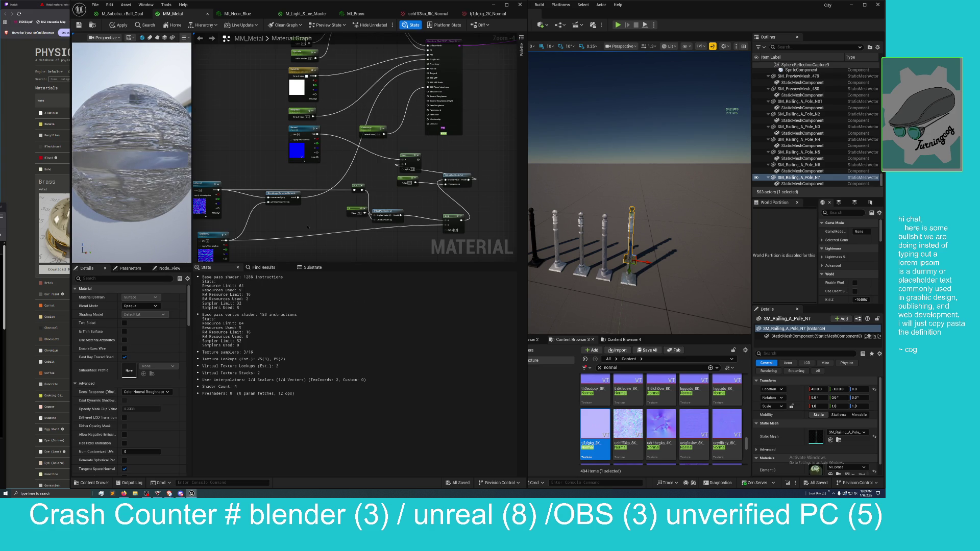
scroll(307, 226, up, 1)
mouse_move(308, 226)
mouse_down()
mouse_move(361, 208)
mouse_move(337, 217)
mouse_up()
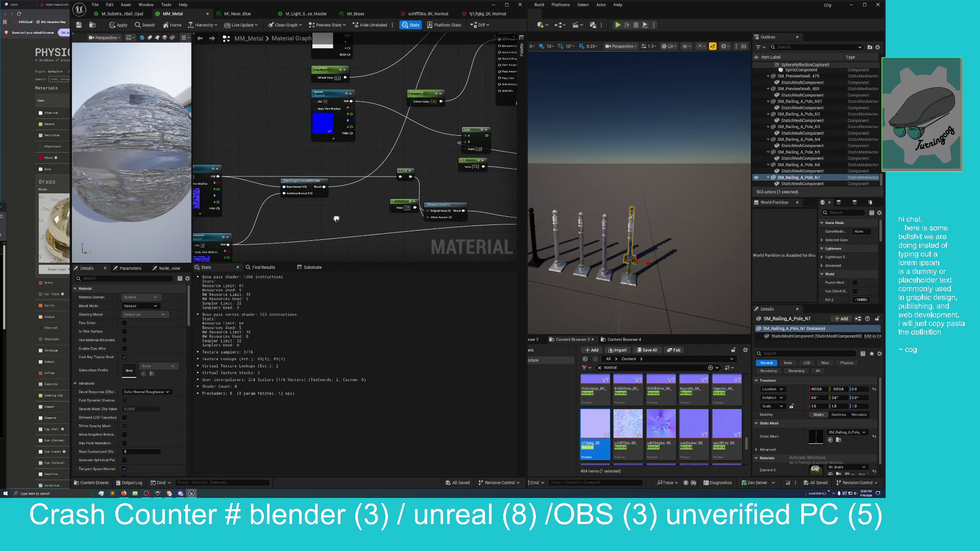
Add a FlattenNormal node fed by the blended normals, with its Result wired toward the material.
right_click(342, 212)
text(flatten)
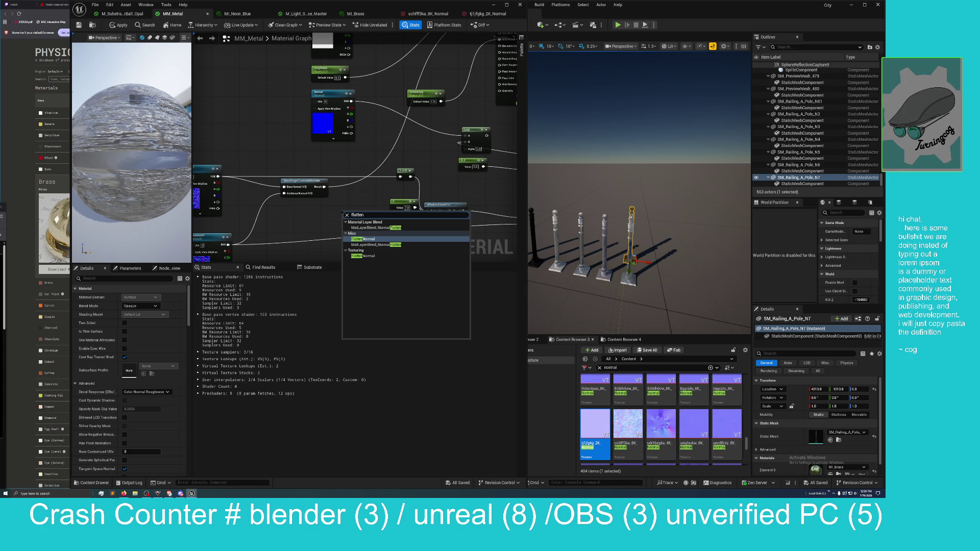
click(363, 239)
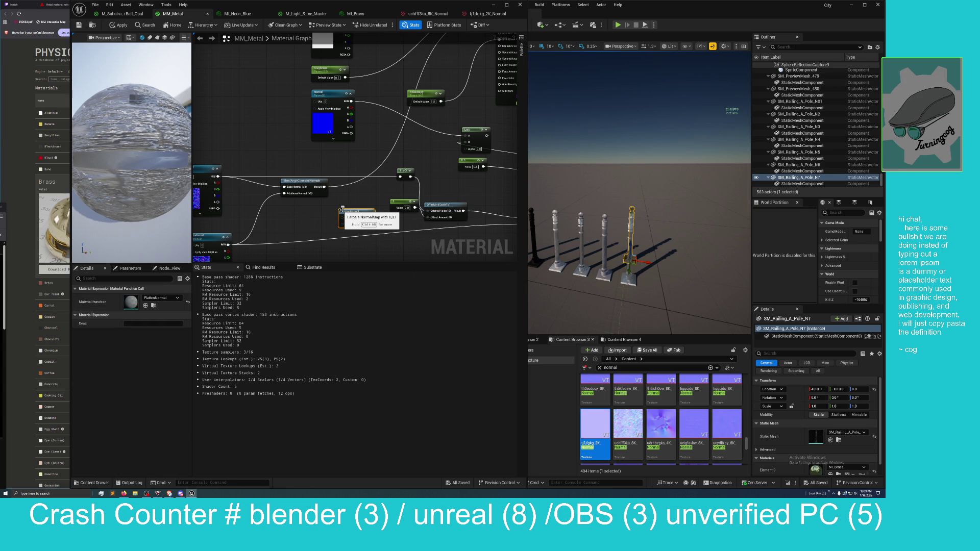
mouse_move(364, 175)
mouse_down()
mouse_move(309, 244)
mouse_move(340, 239)
mouse_up()
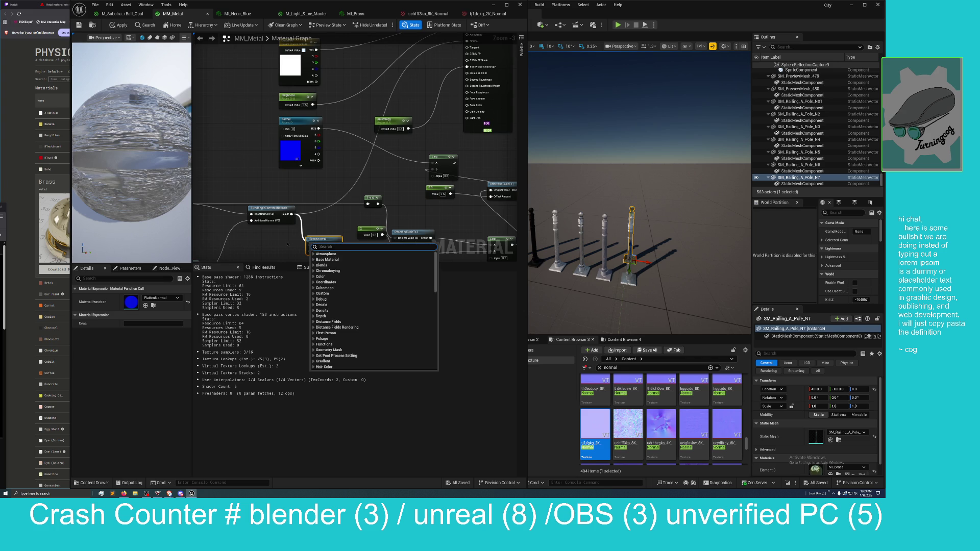
click(292, 243)
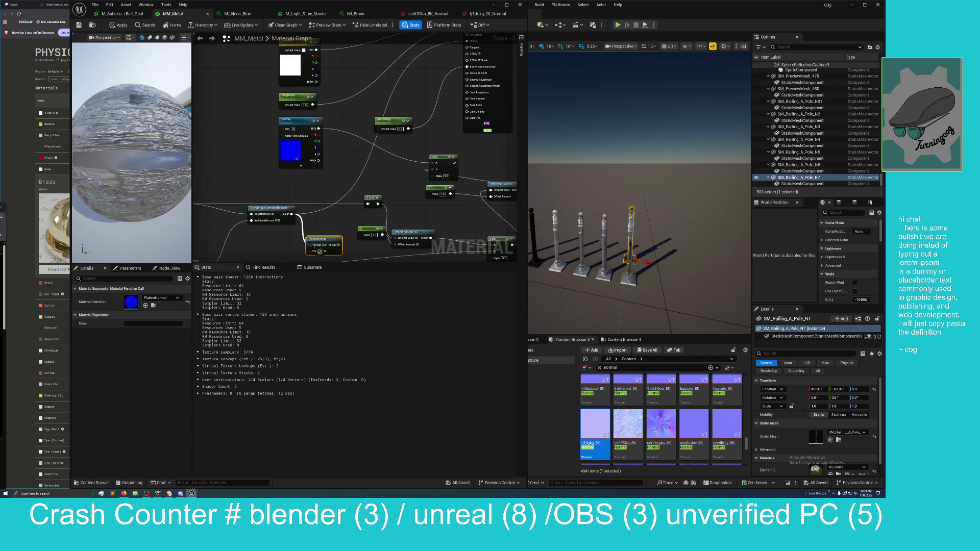
mouse_move(338, 245)
mouse_down()
mouse_move(388, 125)
mouse_move(459, 45)
mouse_move(467, 72)
mouse_up()
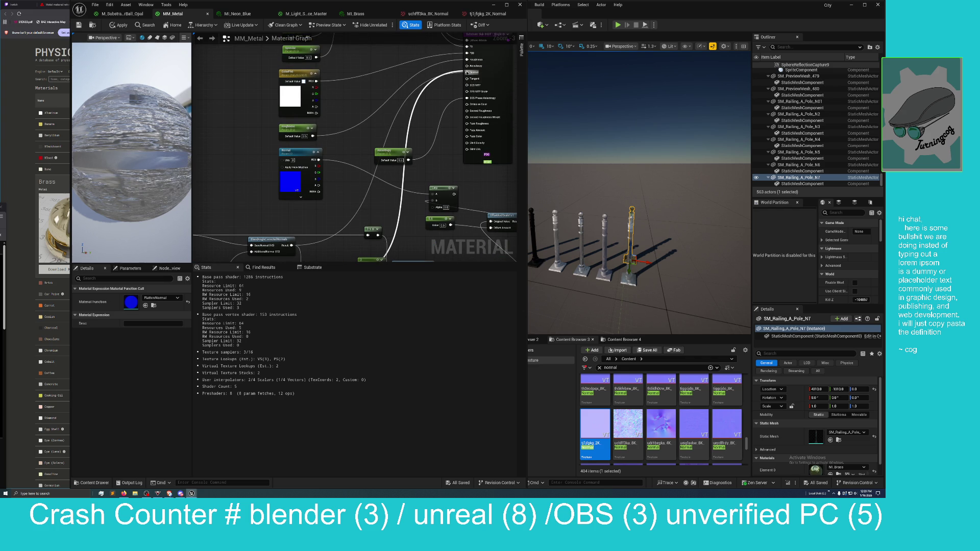
mouse_move(338, 145)
mouse_down()
mouse_move(352, 149)
mouse_move(390, 113)
mouse_move(345, 114)
mouse_up()
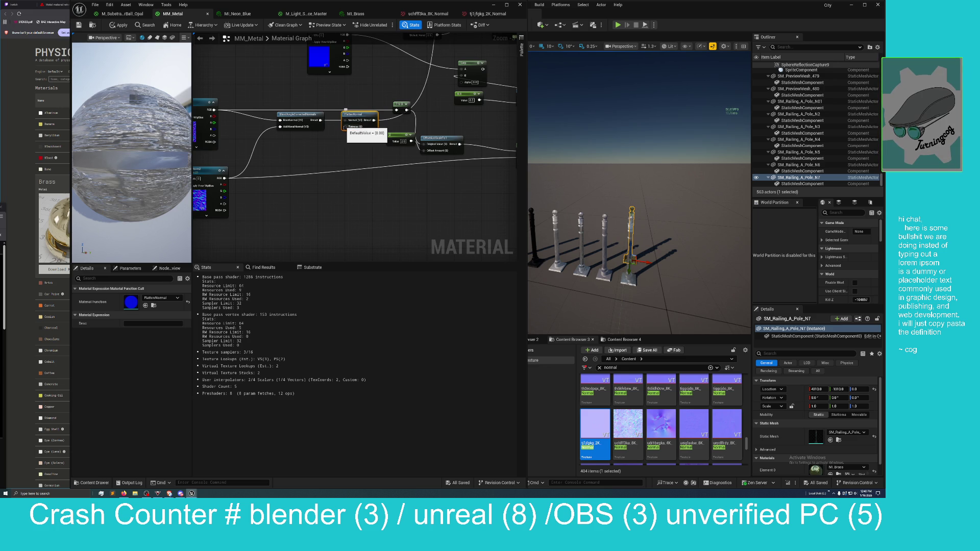
Add a Constant node wired into FlattenNormal's Flatness input.
drag(345, 126, 332, 136)
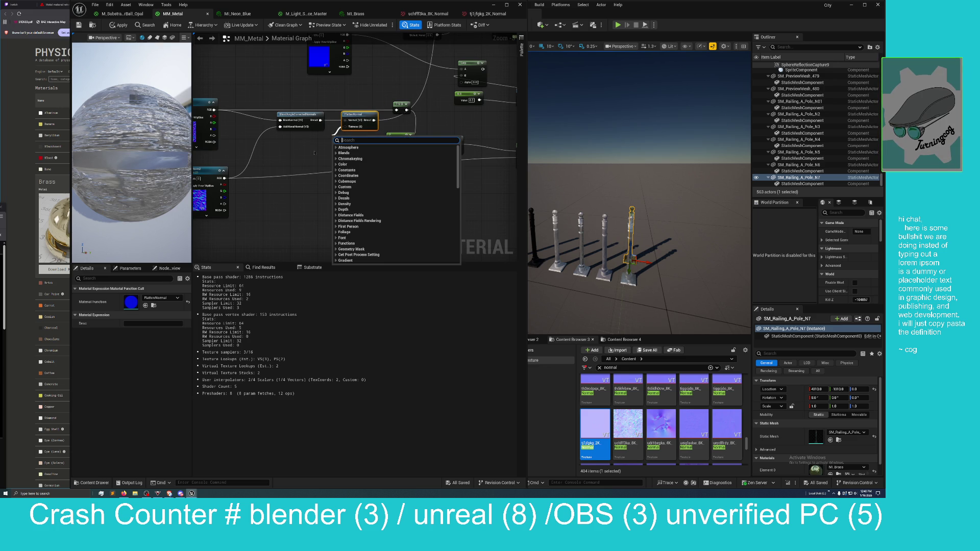
text(constant)
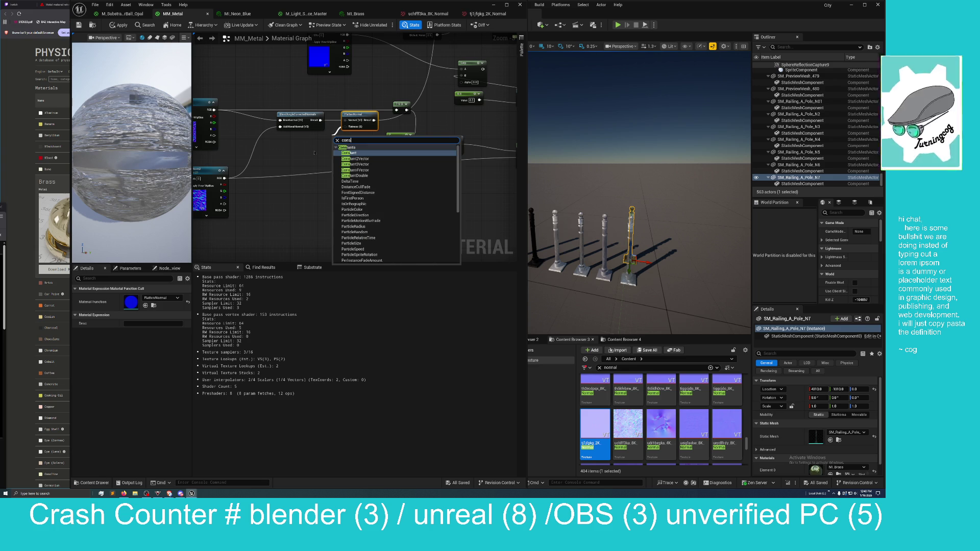
key(Return)
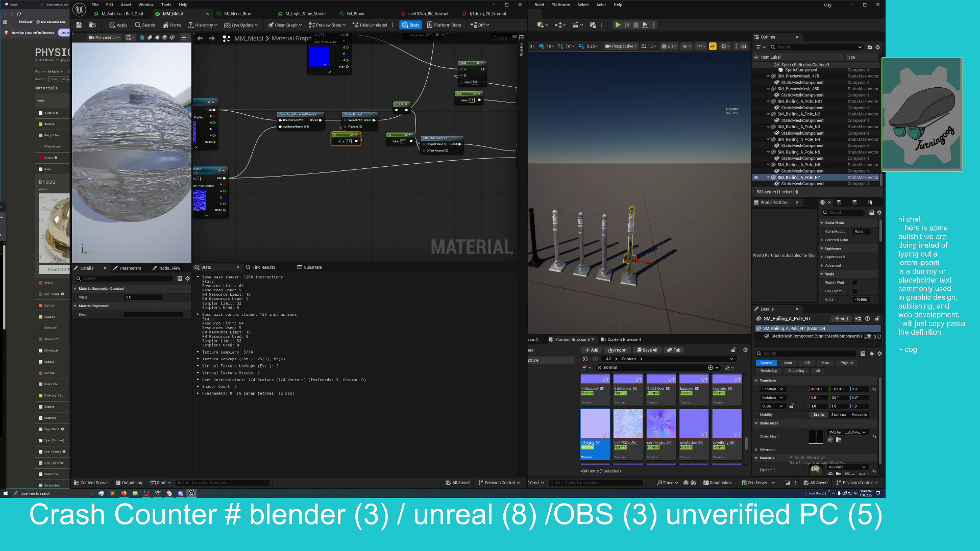
drag(339, 136, 281, 150)
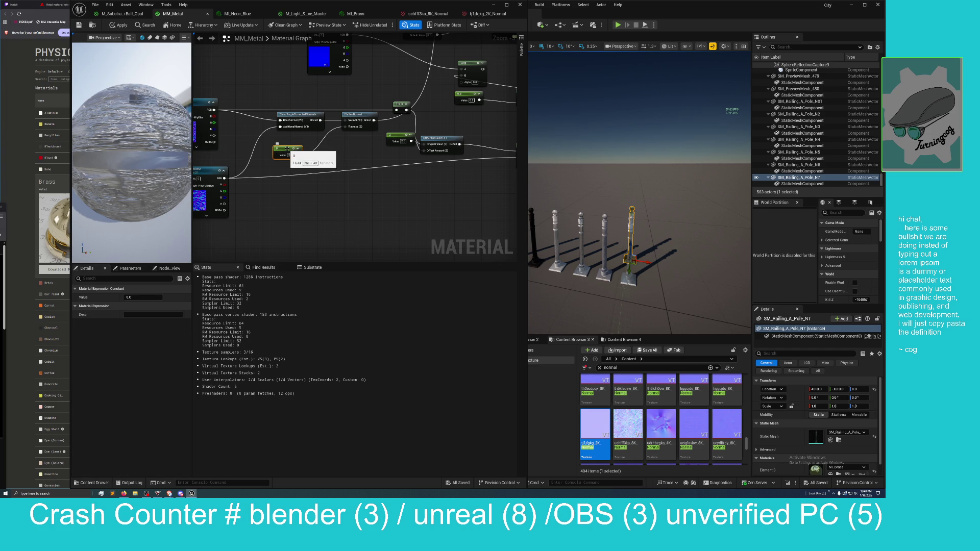
Delete the Constant node feeding FlattenNormal's Flatness.
right_click(286, 149)
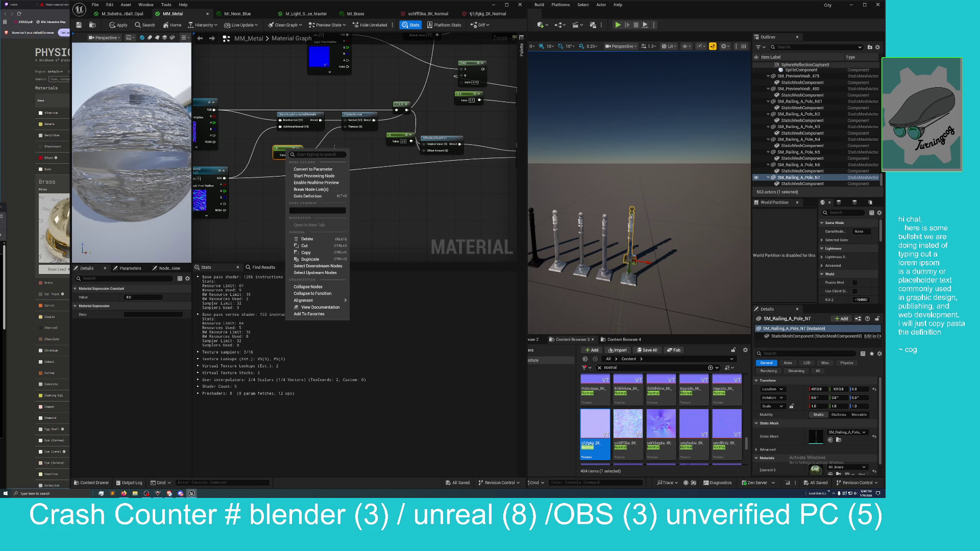
click(349, 147)
right_click(283, 146)
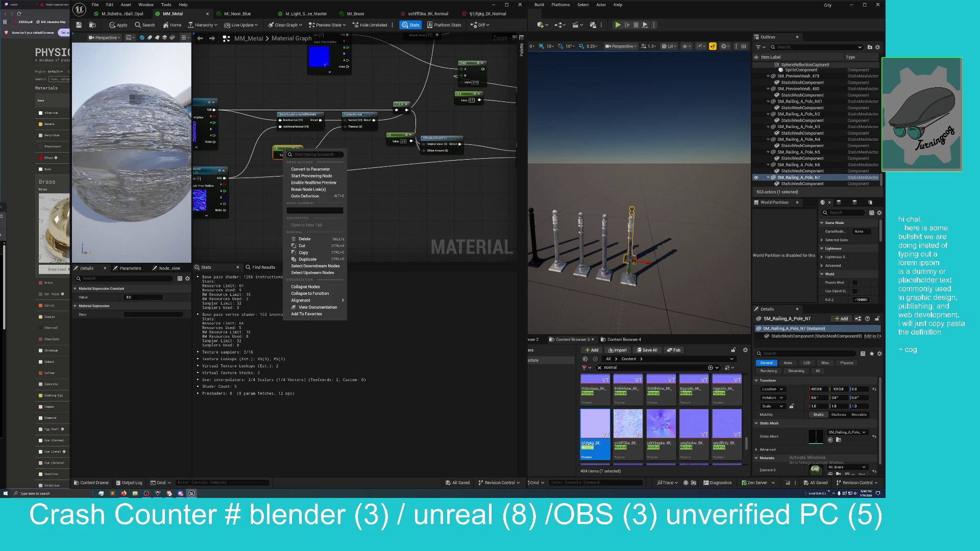
click(369, 153)
click(286, 149)
key(Delete)
Add a ScalarParameter named Param with a 1-x node driving Flatness.
right_click(286, 150)
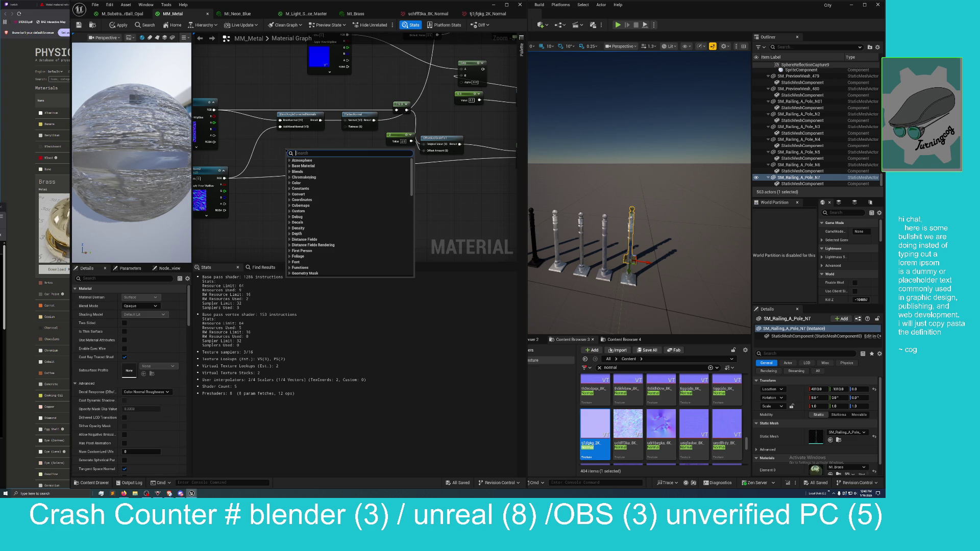
text(sca)
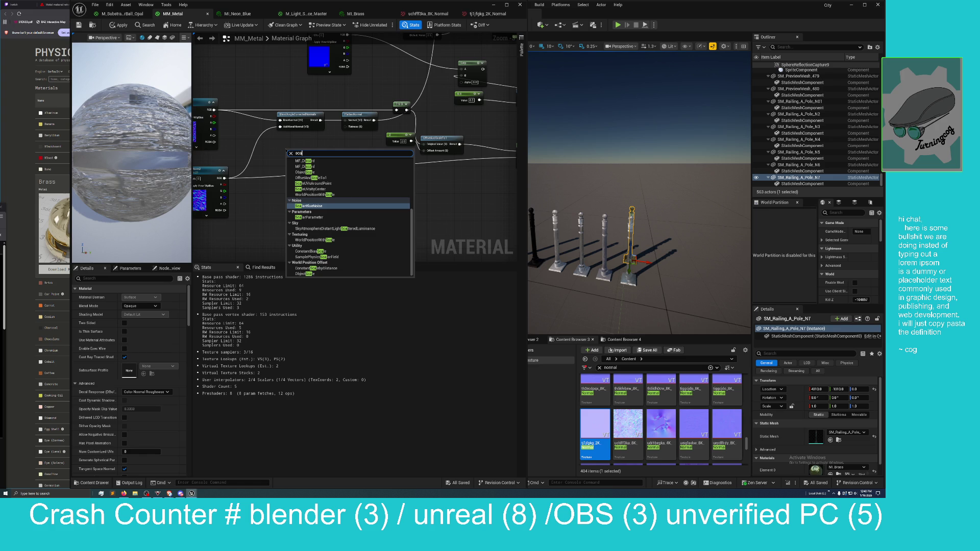
key(Down)
key(Down)
key(Return)
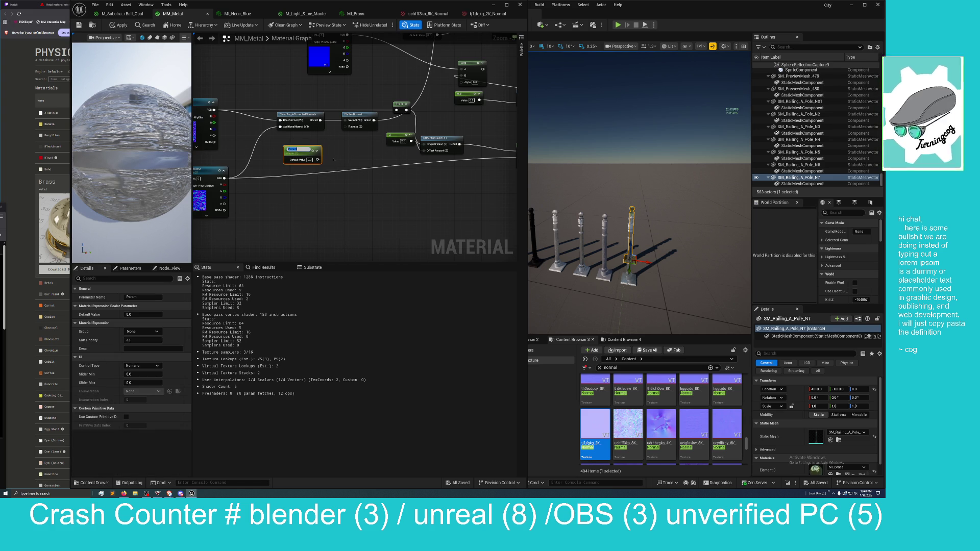
key(Return)
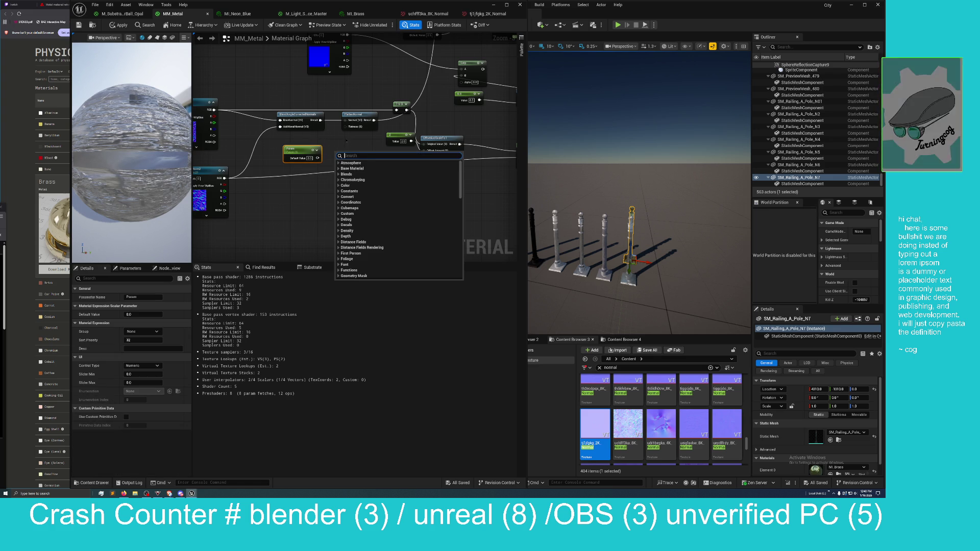
drag(347, 141, 353, 169)
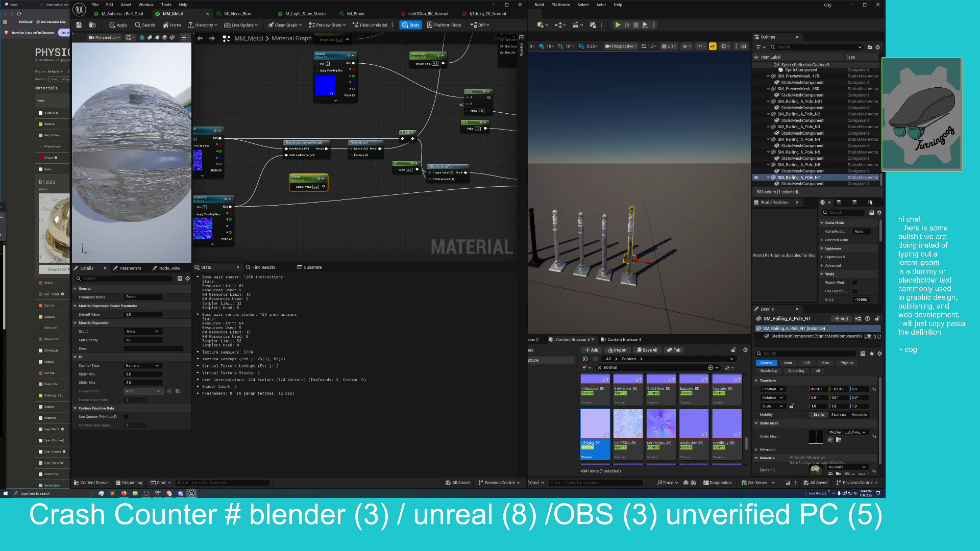
mouse_move(403, 132)
mouse_down()
mouse_move(378, 167)
mouse_move(346, 178)
mouse_move(328, 167)
mouse_move(352, 155)
mouse_up()
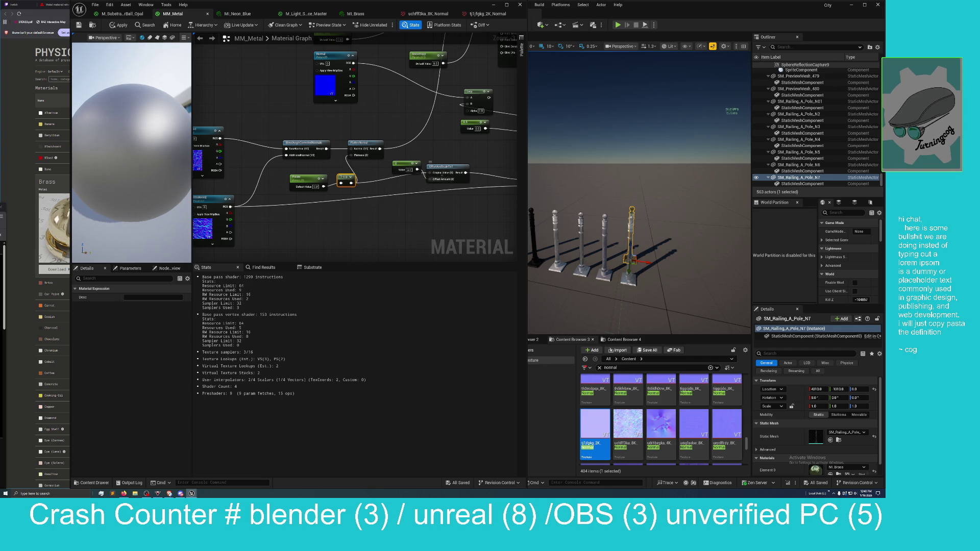
mouse_move(446, 168)
mouse_down()
mouse_move(468, 166)
mouse_move(416, 179)
mouse_up()
click(357, 183)
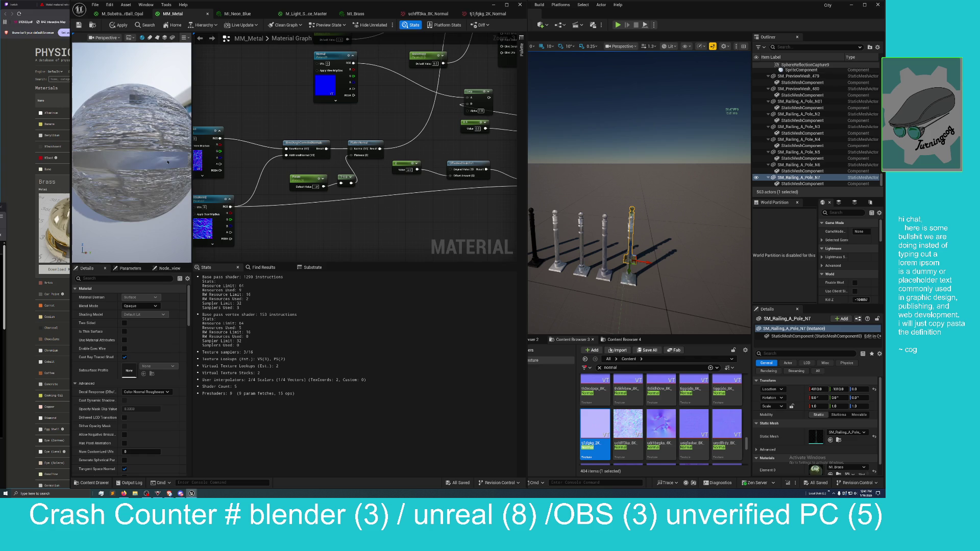
Raise the Param default value from 1 to 6 and check the preview sphere.
scroll(168, 162, down, 5)
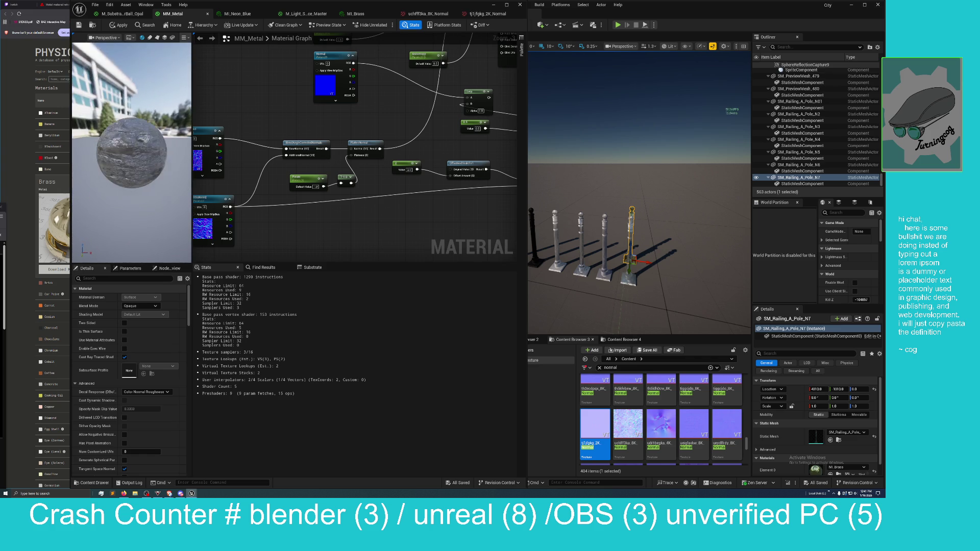
mouse_move(128, 153)
mouse_down()
mouse_move(188, 153)
mouse_move(133, 126)
mouse_up()
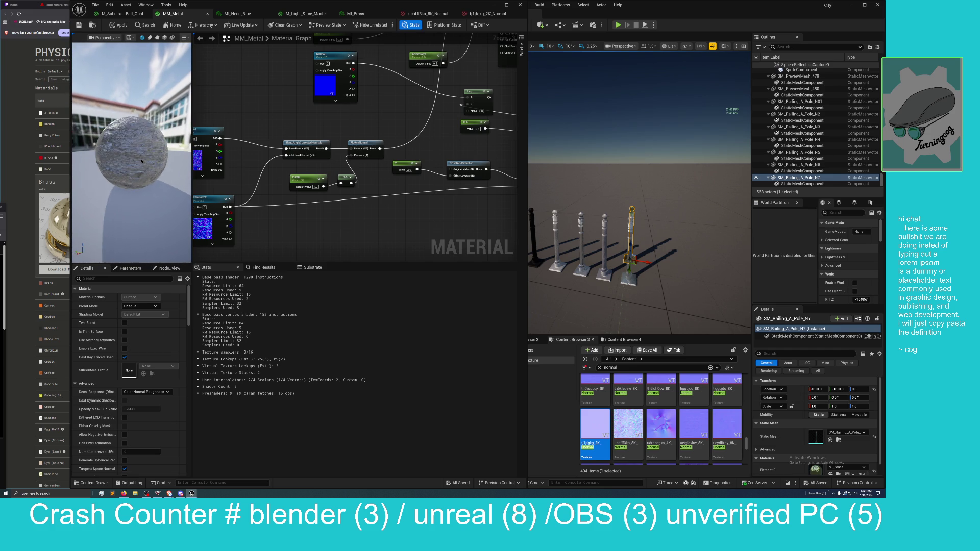
scroll(141, 161, up, 3)
drag(141, 161, 161, 166)
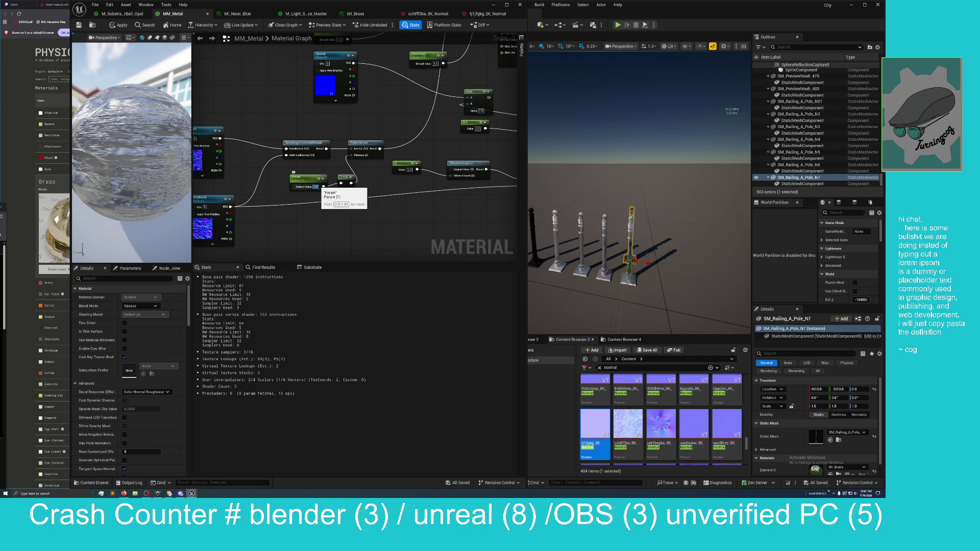
drag(320, 186, 322, 187)
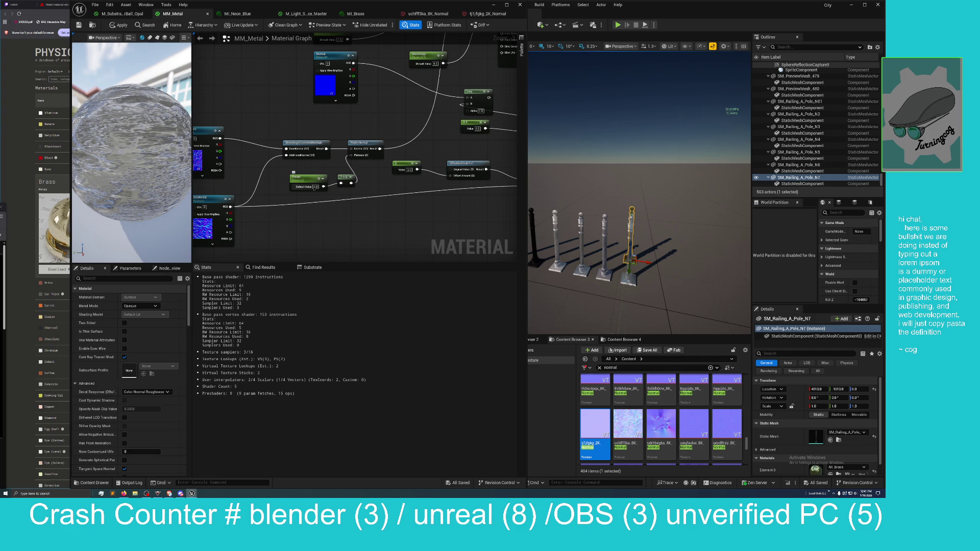
click(316, 187)
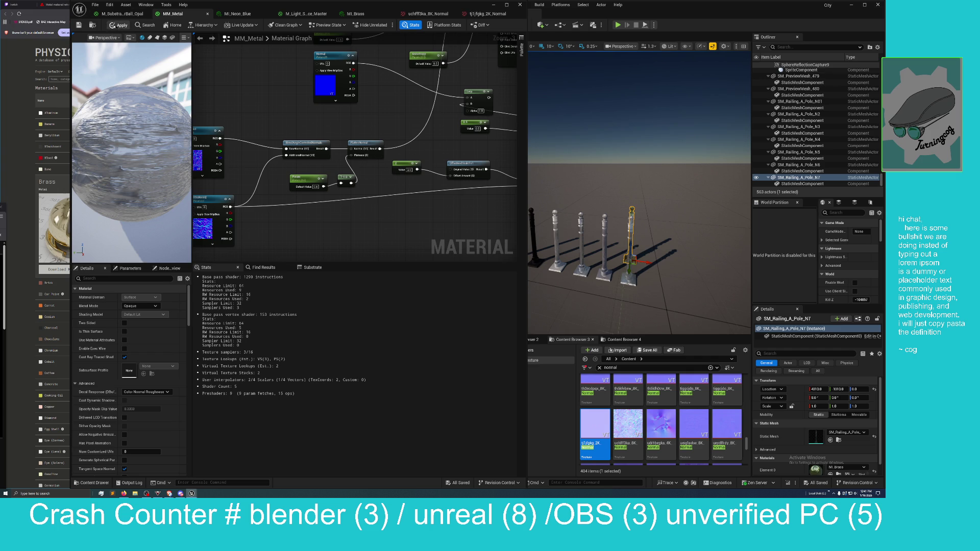
Apply the MM_Metal changes and inspect the railing poles, including pole N7, up close.
click(119, 25)
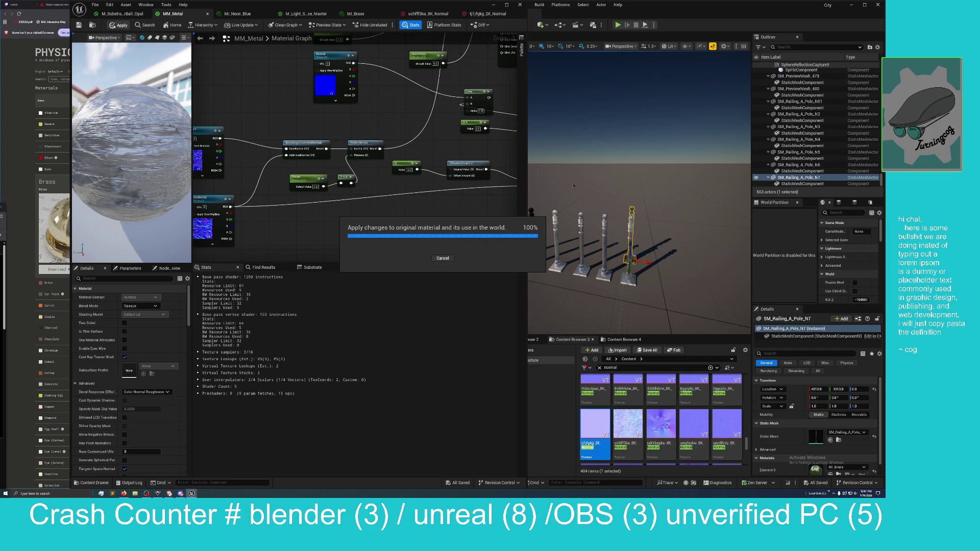
mouse_move(573, 185)
mouse_down()
mouse_move(536, 93)
mouse_move(536, 132)
mouse_move(541, 117)
mouse_move(549, 131)
mouse_up()
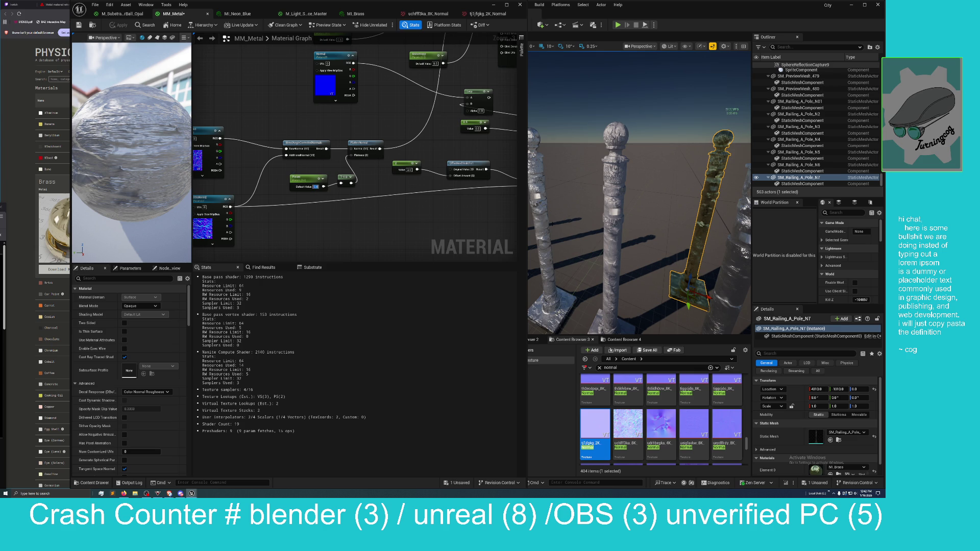
mouse_move(582, 217)
mouse_down()
mouse_move(586, 239)
mouse_move(612, 235)
mouse_move(628, 256)
mouse_move(658, 213)
mouse_move(674, 225)
mouse_move(633, 219)
mouse_up()
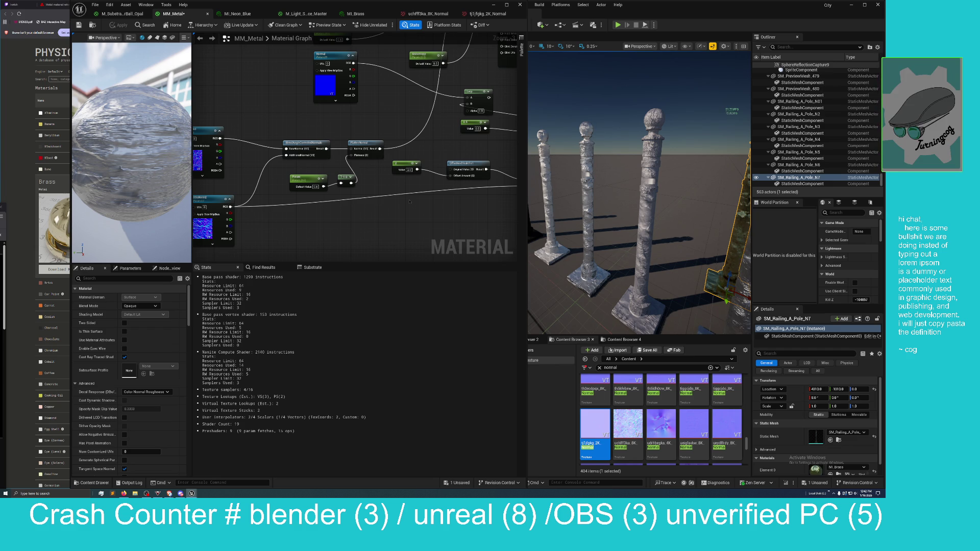
drag(546, 210, 566, 209)
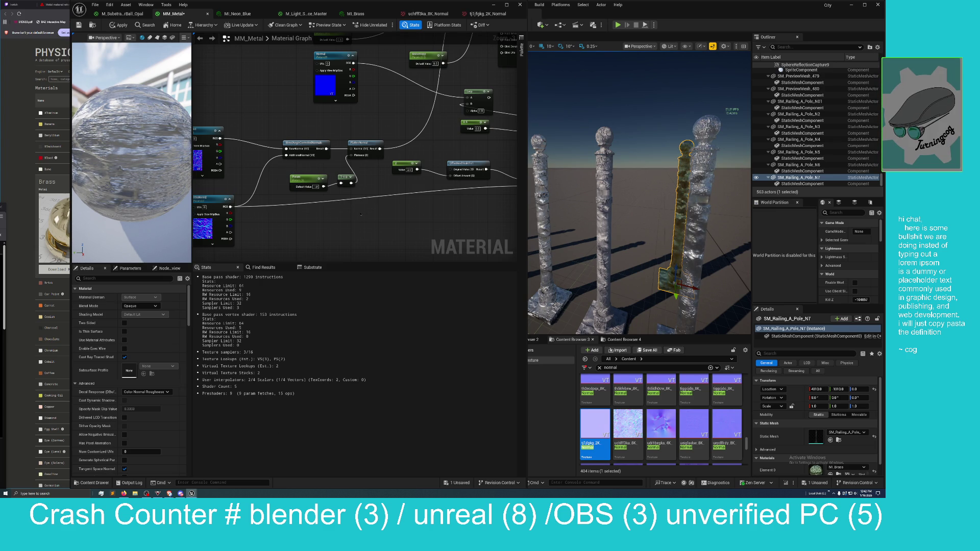
drag(629, 221, 629, 221)
drag(650, 163, 650, 164)
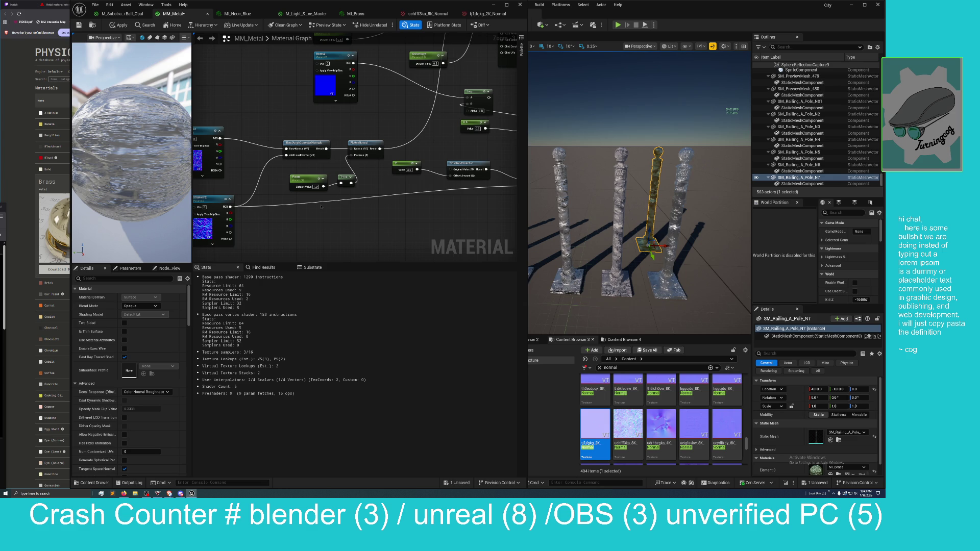
scroll(295, 223, down, 5)
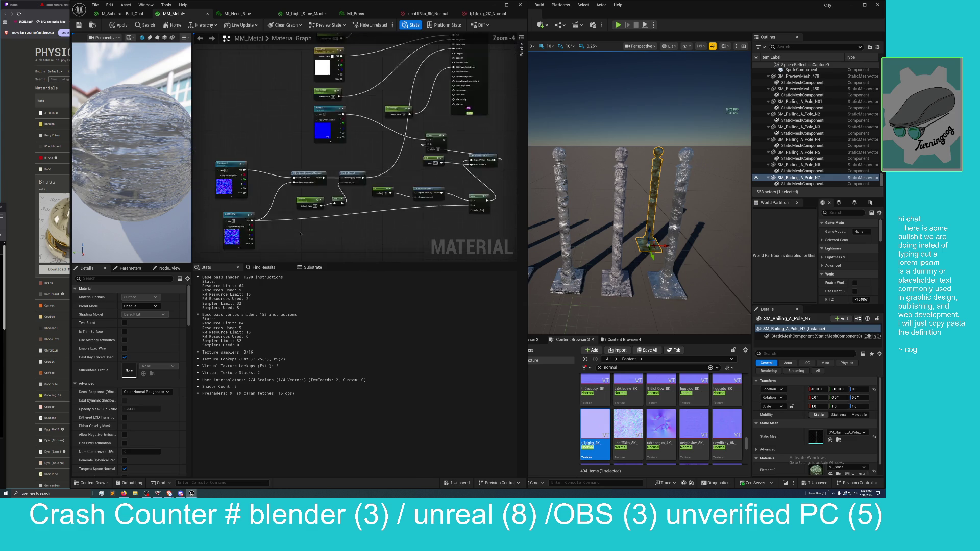
Select another normal texture asset and move the BlendAngleCorrectedNormals node up and right.
scroll(300, 233, up, 1)
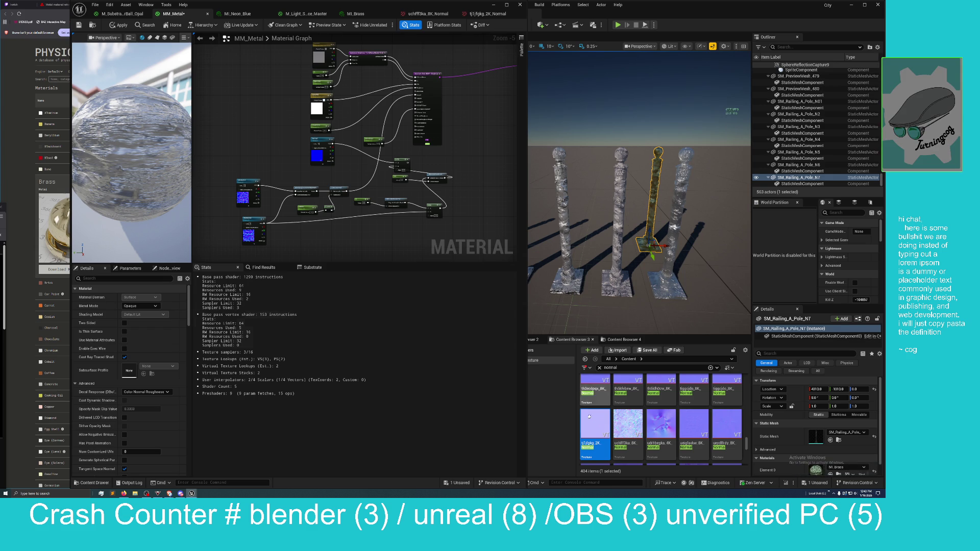
click(628, 434)
scroll(351, 236, up, 4)
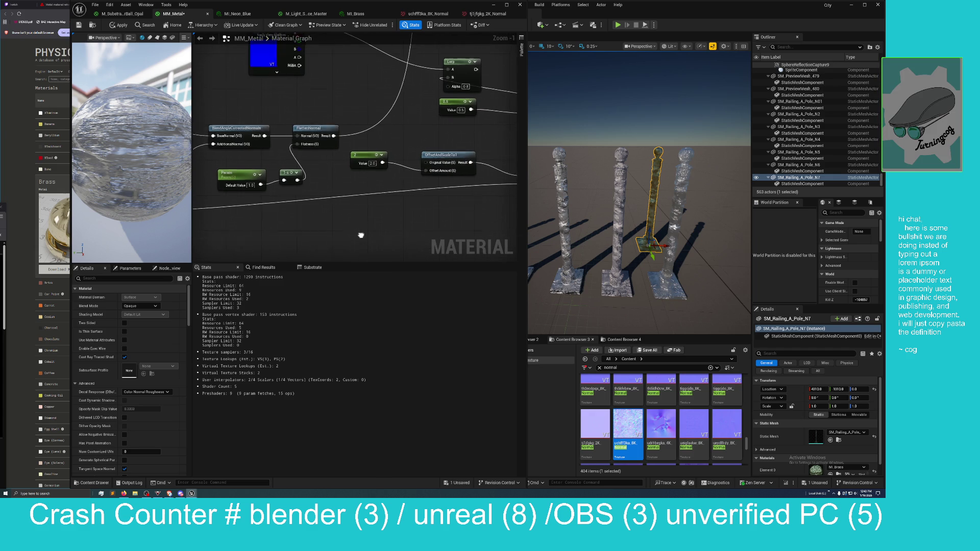
drag(361, 234, 360, 235)
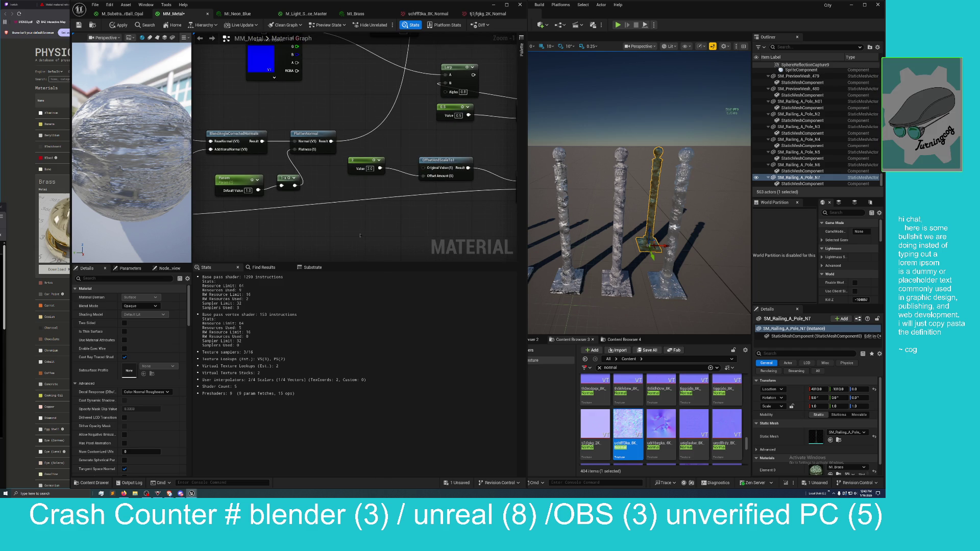
scroll(361, 235, down, 1)
drag(360, 229, 392, 230)
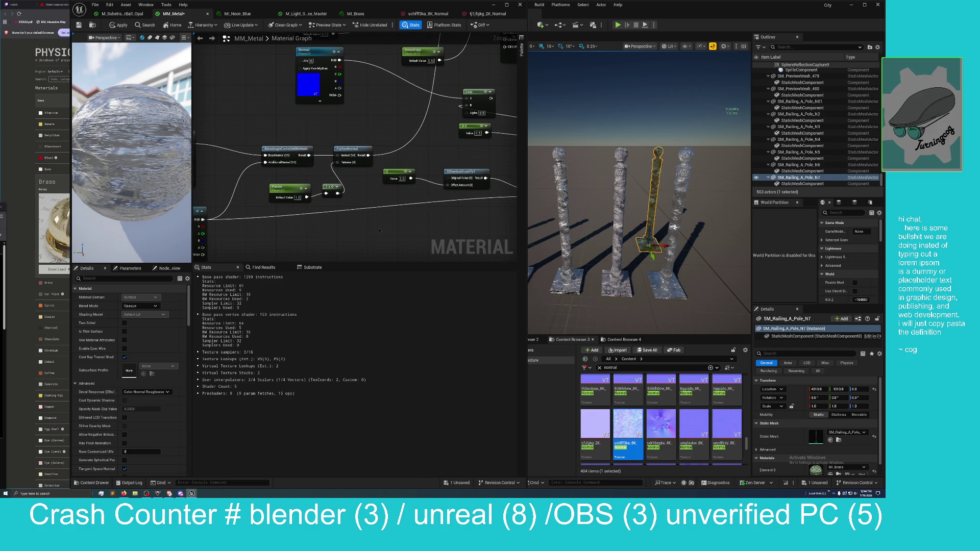
drag(379, 229, 411, 220)
scroll(410, 221, down, 1)
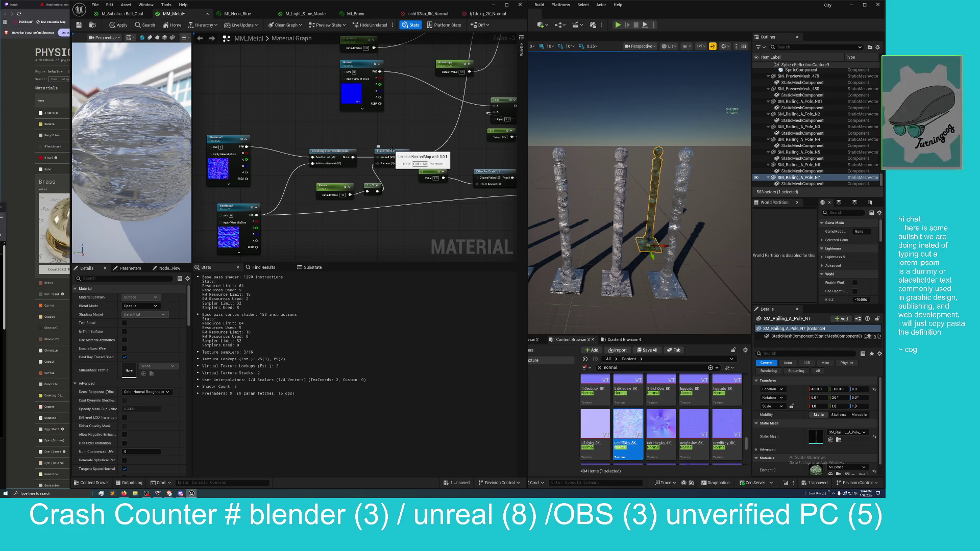
mouse_move(338, 152)
mouse_down()
mouse_move(363, 128)
mouse_move(369, 162)
mouse_move(311, 155)
mouse_move(351, 162)
mouse_move(360, 200)
mouse_move(381, 201)
mouse_up()
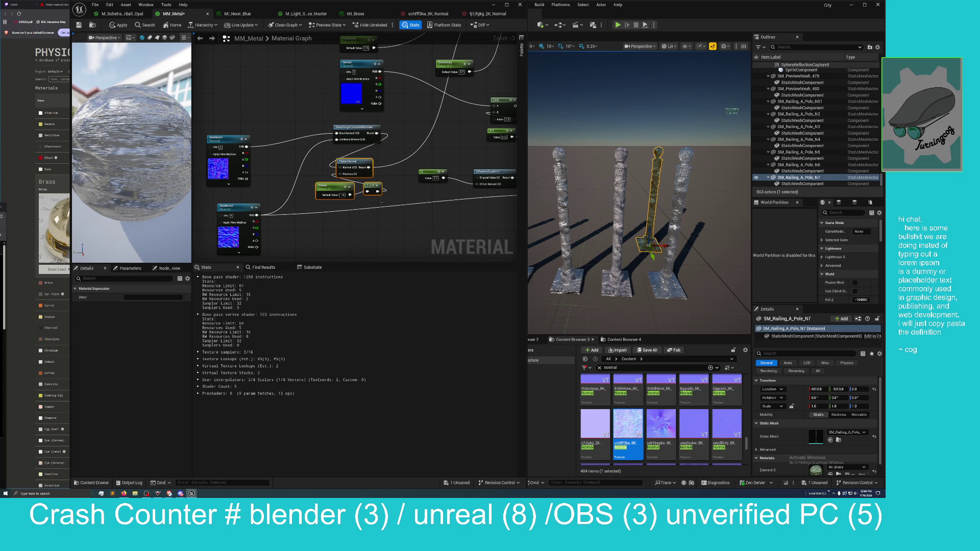
Duplicate the FlattenNormal, Param and 1-x nodes, routing XtraNorm2 through the copy into the blend.
key(ctrl+d)
drag(393, 190, 294, 100)
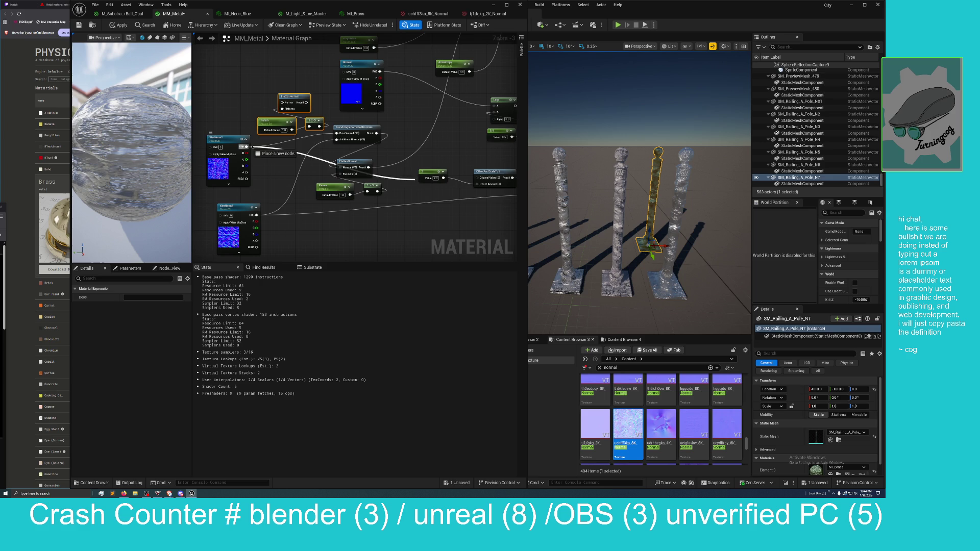
drag(306, 102, 338, 134)
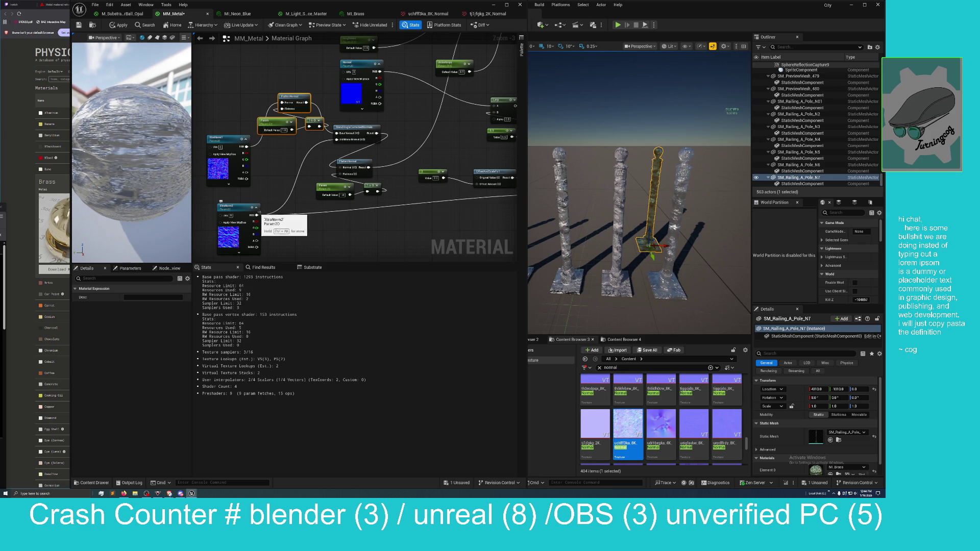
mouse_move(256, 215)
mouse_down()
mouse_move(311, 204)
mouse_move(340, 167)
mouse_move(375, 162)
mouse_move(336, 139)
mouse_move(340, 161)
mouse_move(313, 159)
mouse_move(310, 188)
mouse_up()
drag(370, 184, 352, 182)
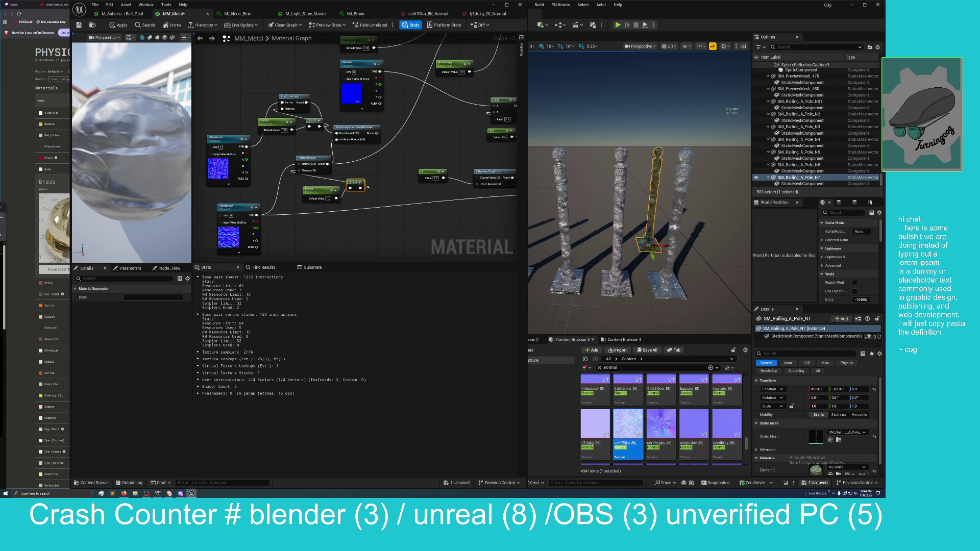
Save the MM_Metal material and view the railing poles.
key(ctrl+s)
click(458, 297)
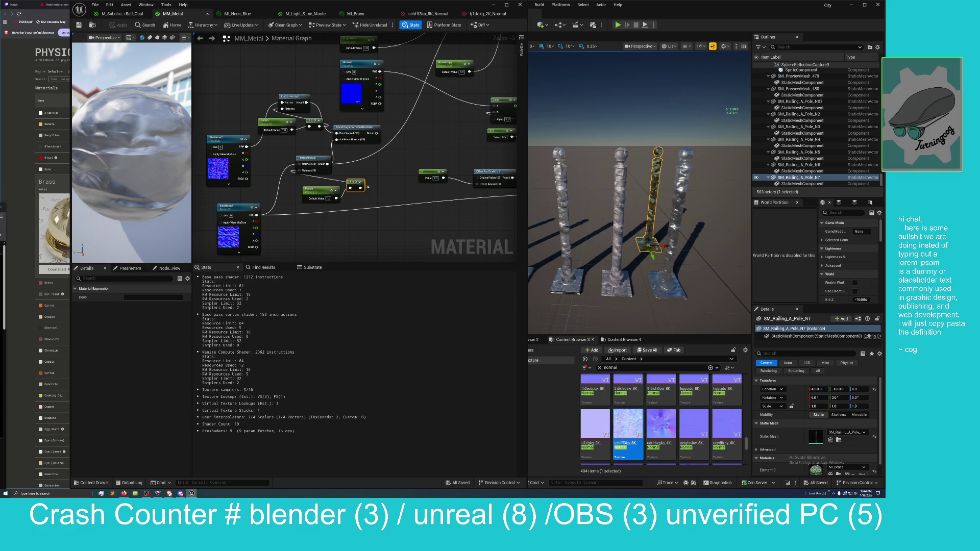
mouse_move(638, 204)
mouse_down()
mouse_move(607, 209)
mouse_move(637, 184)
mouse_up()
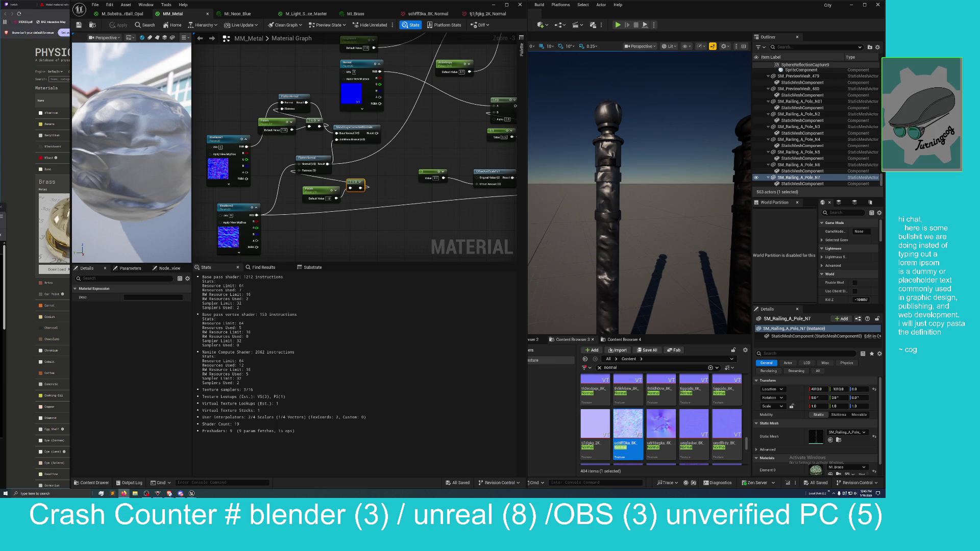
Shift the duplicated Param and 1-x nodes further left in the graph.
mouse_move(347, 222)
mouse_down()
mouse_move(356, 194)
mouse_move(313, 232)
mouse_move(380, 132)
mouse_move(460, 83)
mouse_up()
mouse_move(330, 236)
mouse_down()
mouse_move(389, 204)
mouse_move(431, 157)
mouse_up()
drag(365, 195, 412, 203)
drag(334, 194, 310, 198)
drag(371, 188, 350, 192)
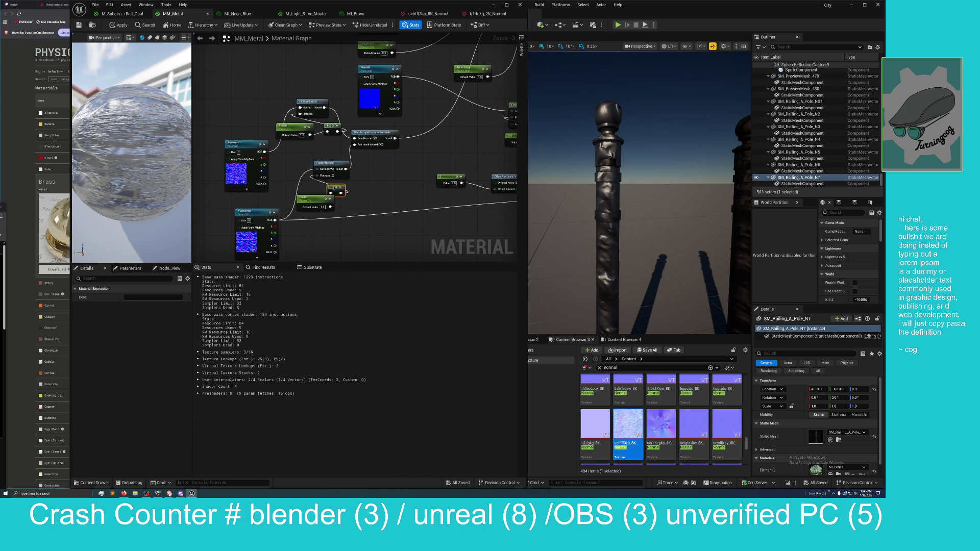
Rename the new Param node to norm2.
click(318, 199)
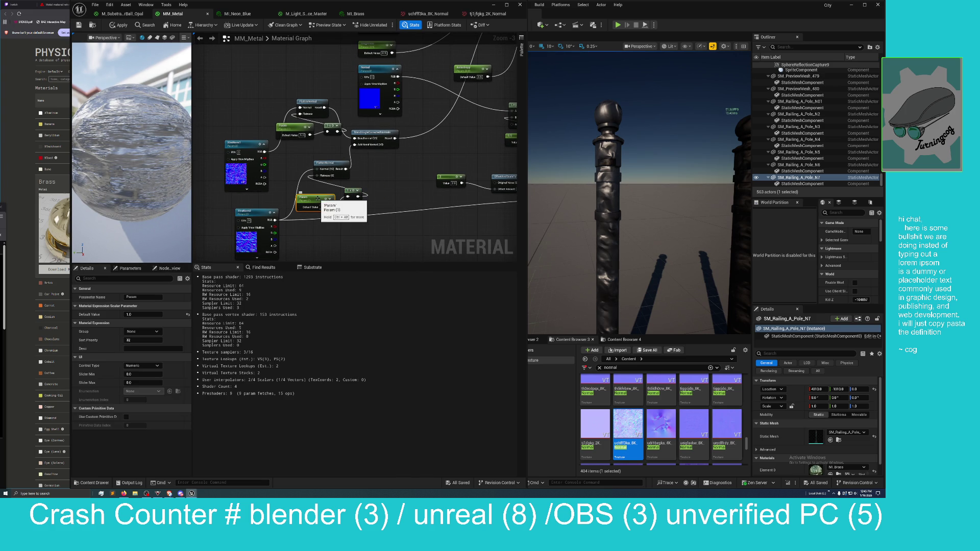
right_click(315, 199)
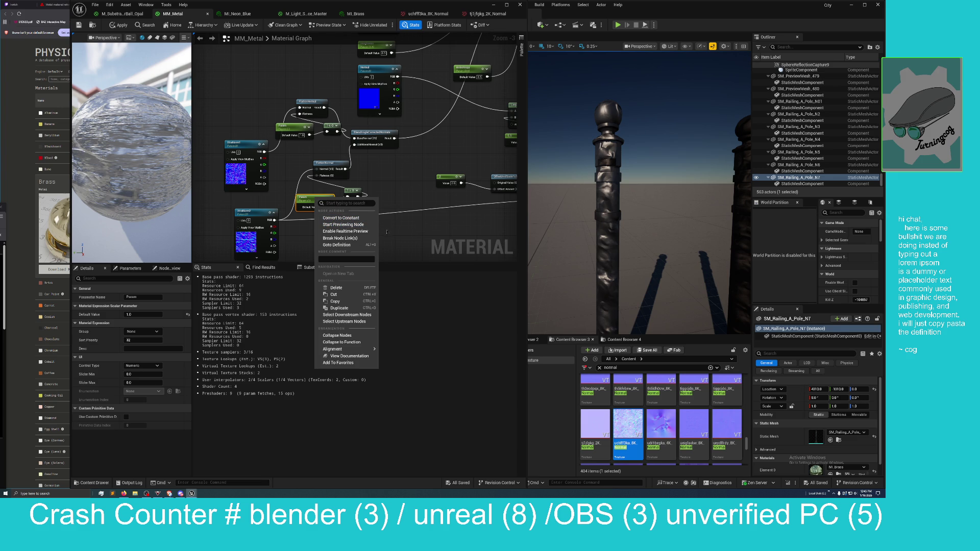
click(403, 232)
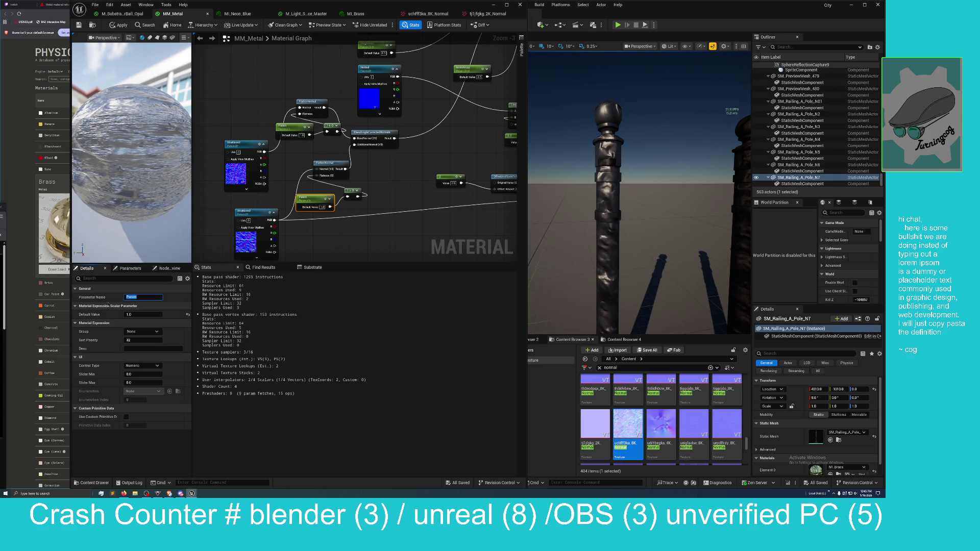
text(nor)
text(m)
key(BackSpace)
key(BackSpace)
key(BackSpace)
text(Norm)
text(2)
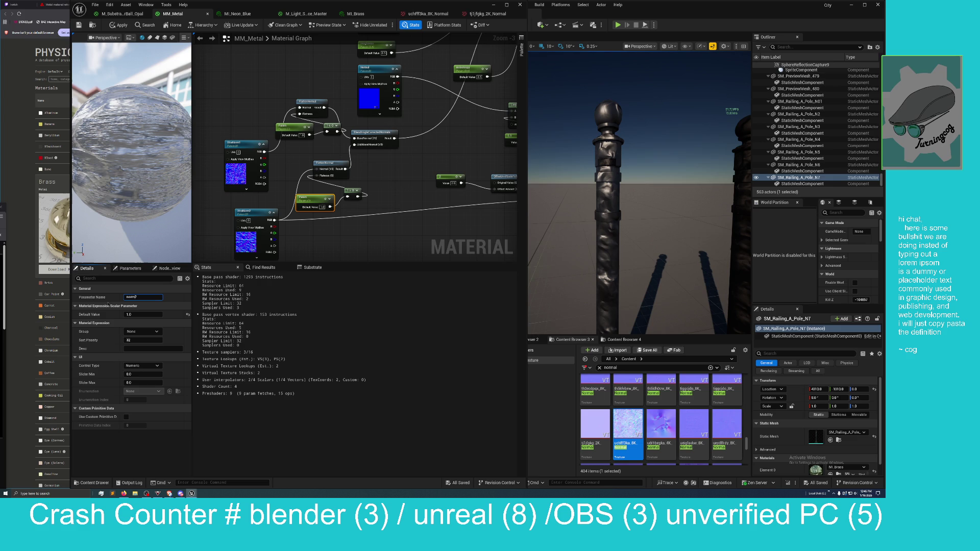
key(Return)
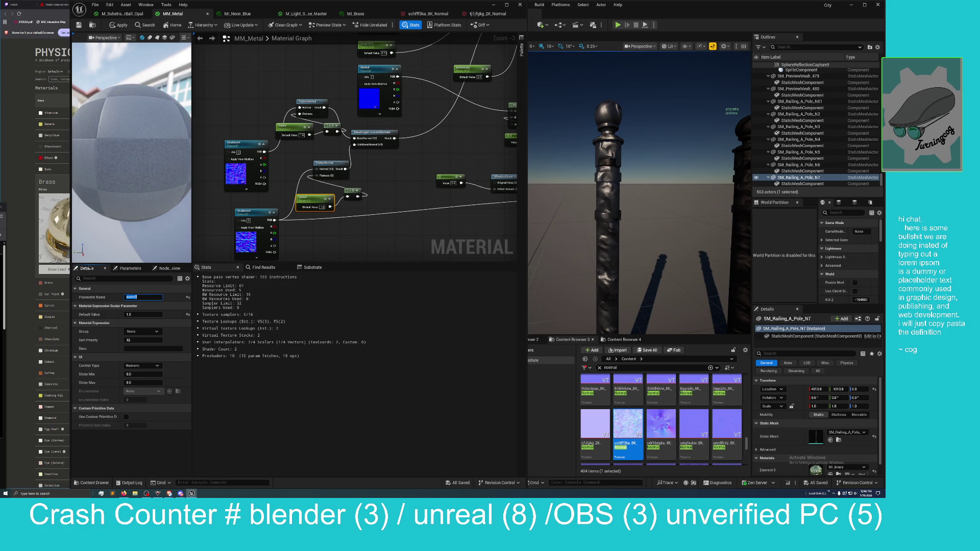
Rename the other Param node to norm1.
click(294, 125)
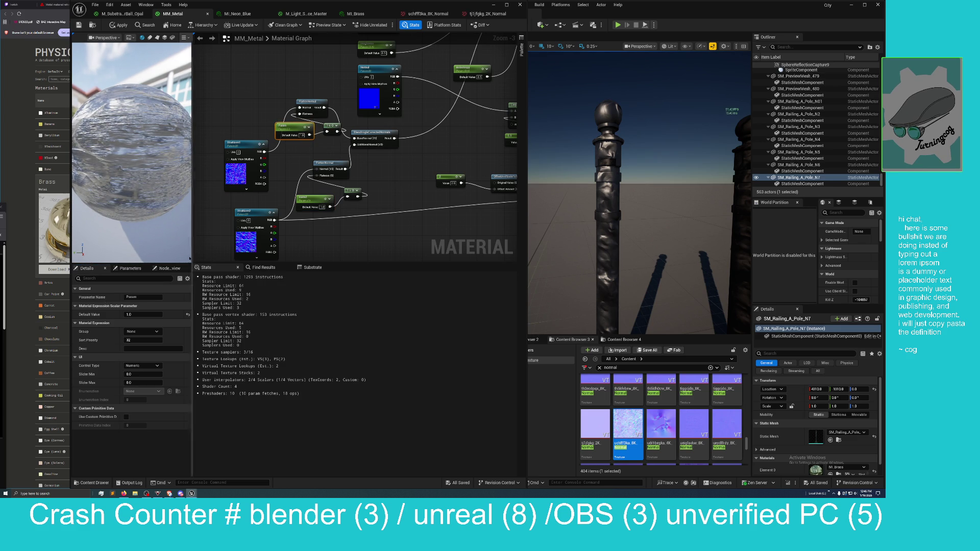
click(141, 297)
key(BackSpace)
key(BackSpace)
key(BackSpace)
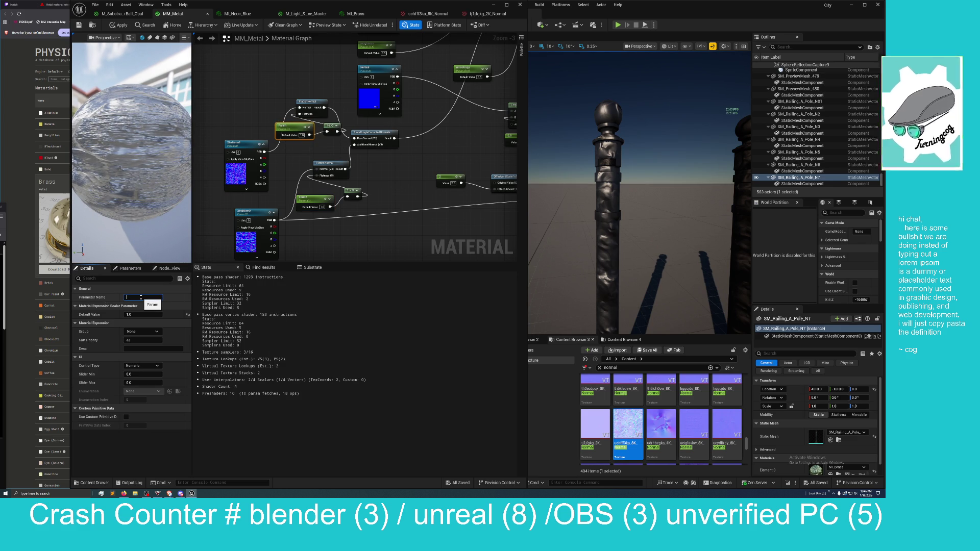
text(nor)
text(r)
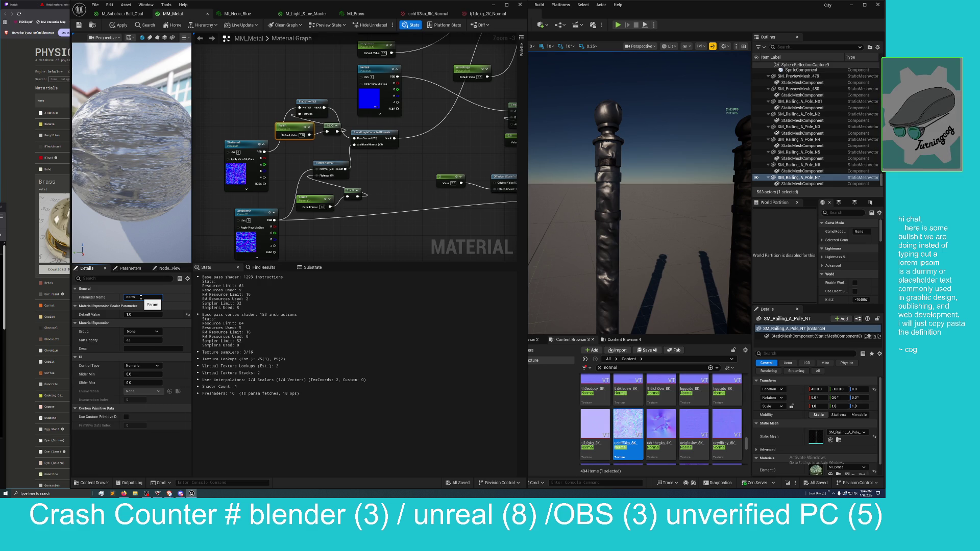
text(1)
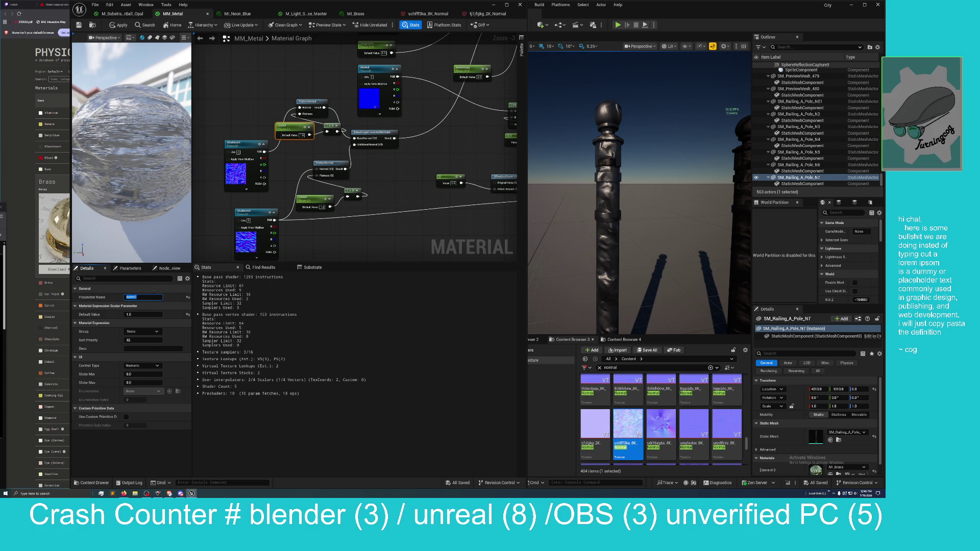
key(Return)
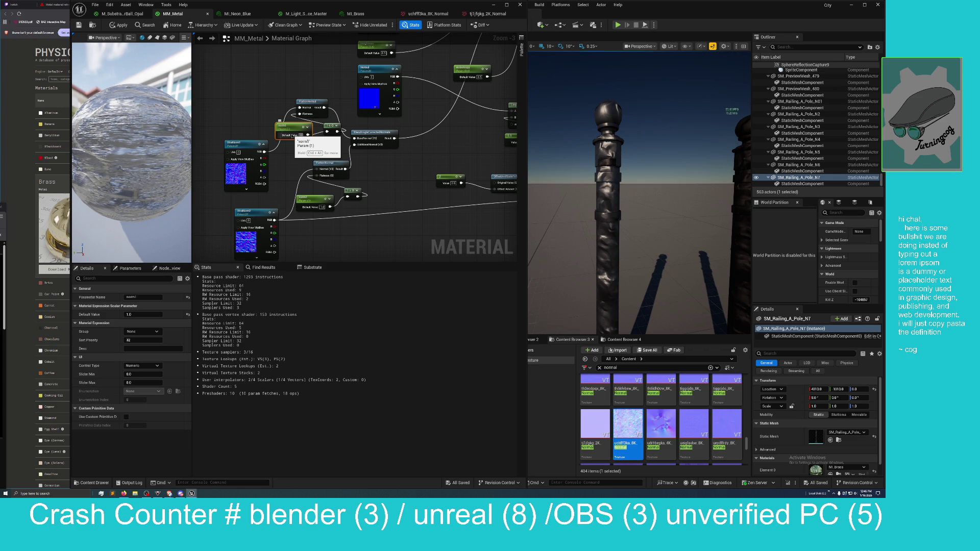
Set norm1's default value to 0.6 and norm2's to 0.2.
click(301, 135)
text(0.6)
key(Return)
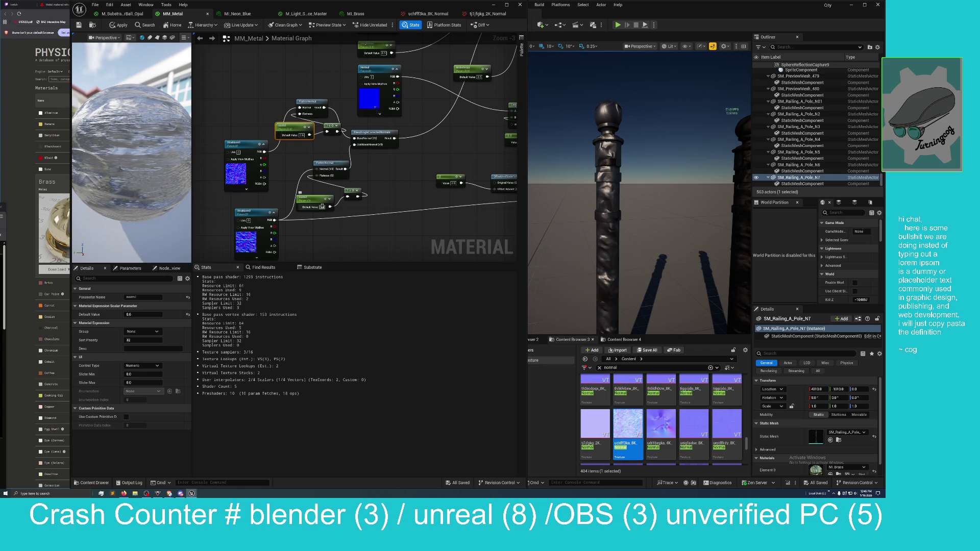
text(0.2)
key(Return)
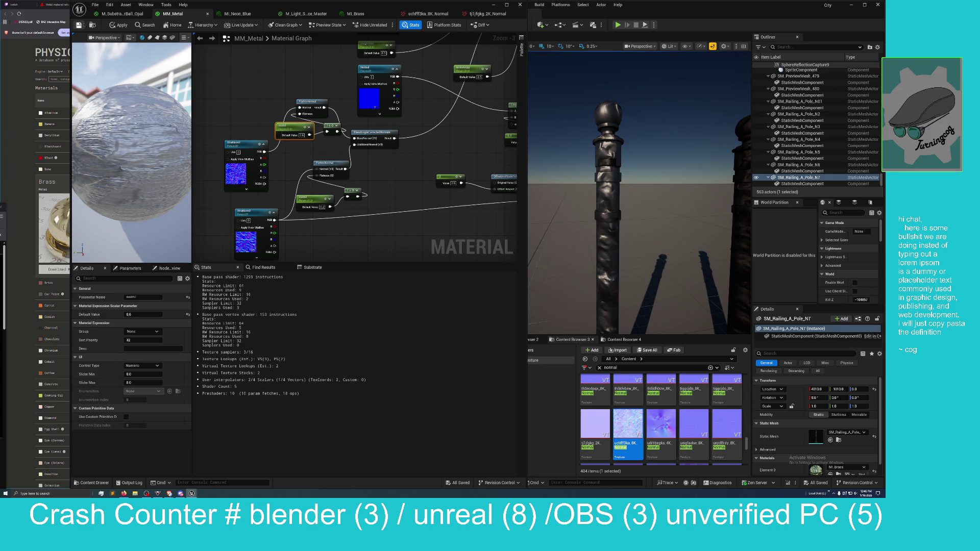
Apply the MM_Metal changes and move the viewport camera close to a railing pole.
click(112, 25)
mouse_move(638, 204)
mouse_down()
mouse_move(638, 219)
mouse_move(644, 173)
mouse_move(625, 182)
mouse_move(648, 179)
mouse_move(641, 193)
mouse_move(617, 189)
mouse_move(609, 204)
mouse_up()
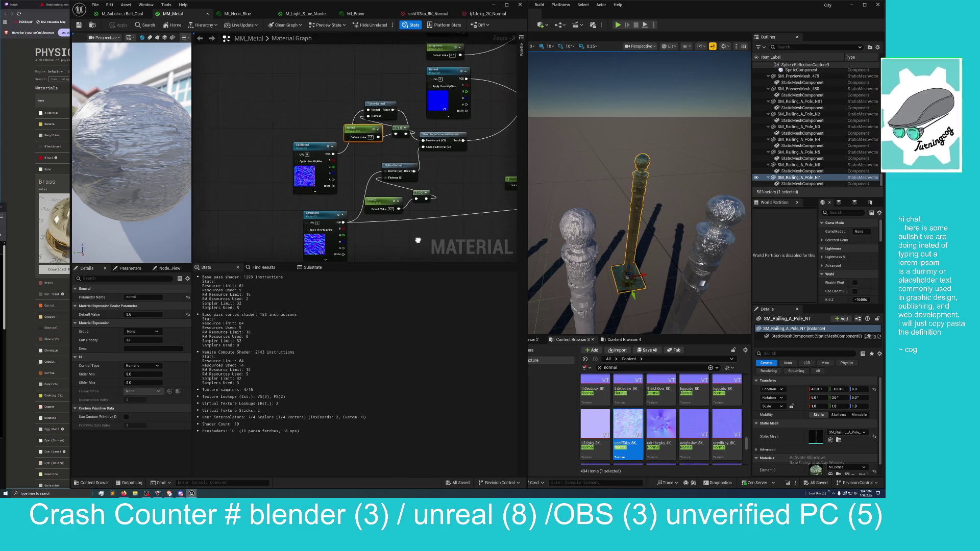
Zoom and pan the material graph, then bring the viewport closer to the railing poles.
scroll(308, 215, down, 2)
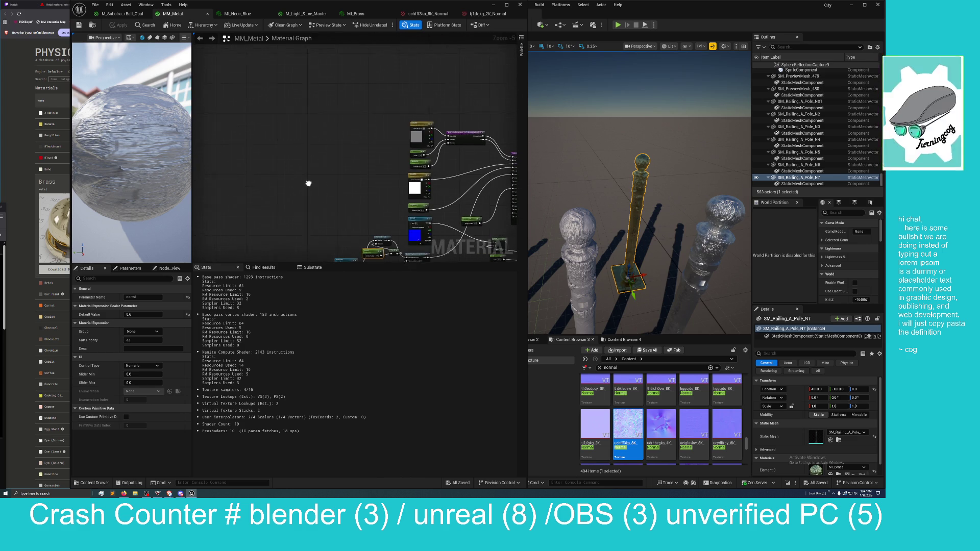
scroll(328, 173, up, 1)
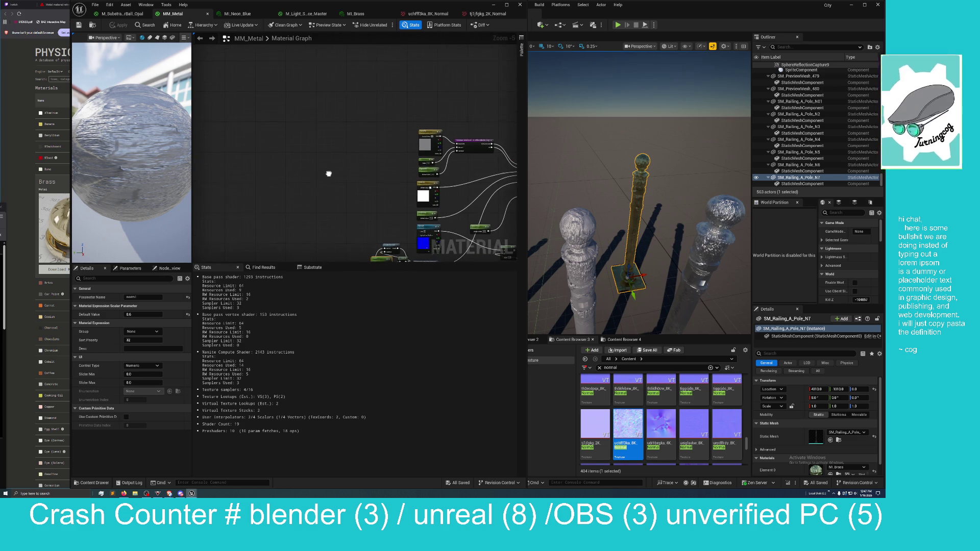
scroll(321, 162, down, 1)
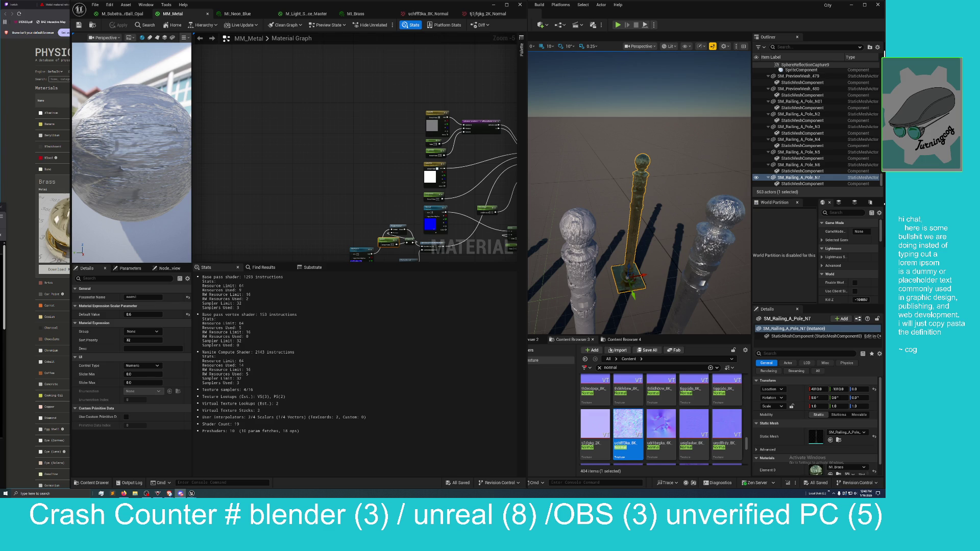
drag(231, 152, 274, 169)
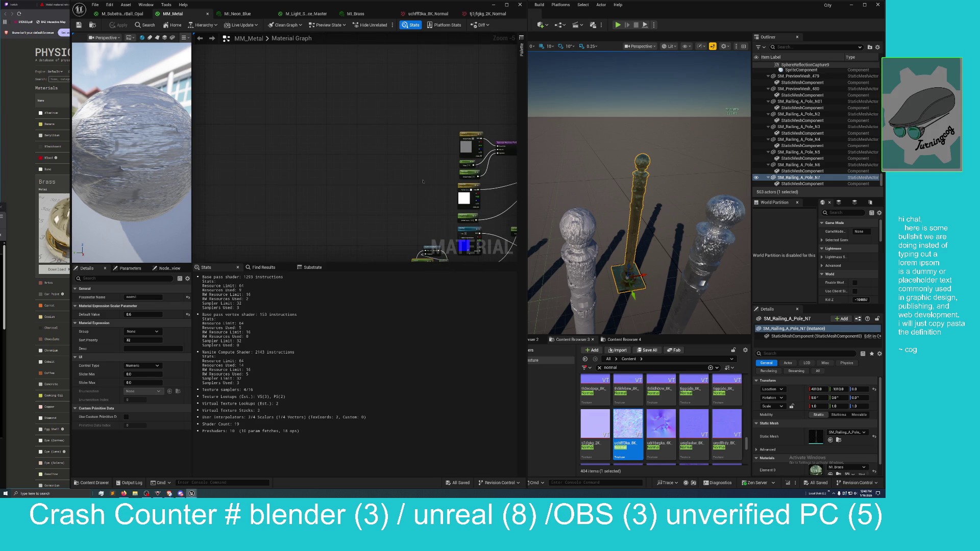
drag(593, 134, 563, 109)
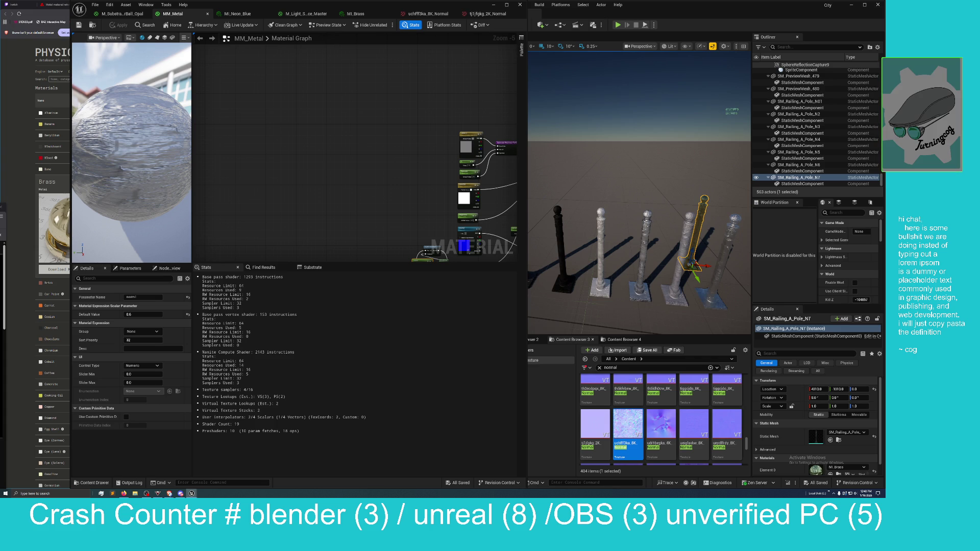
Drag the Discord direct-messages window in from the right edge over the Unreal editor.
mouse_move(882, 204)
mouse_down()
mouse_move(612, 194)
mouse_move(623, 197)
mouse_move(729, 132)
mouse_up()
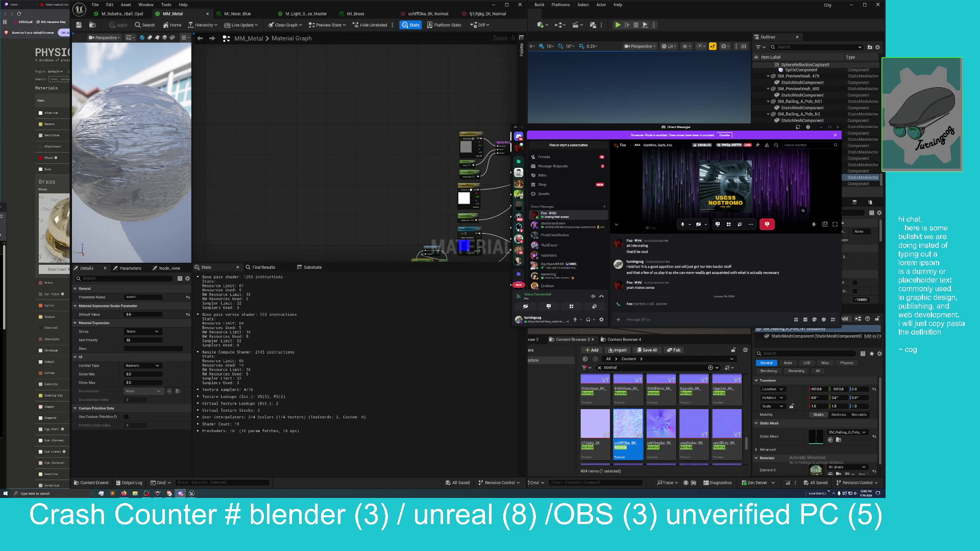
Hide Discord with Alt+Tab, then bring its USCSS NOSTROMO messages window to screen centre.
key(alt+Tab)
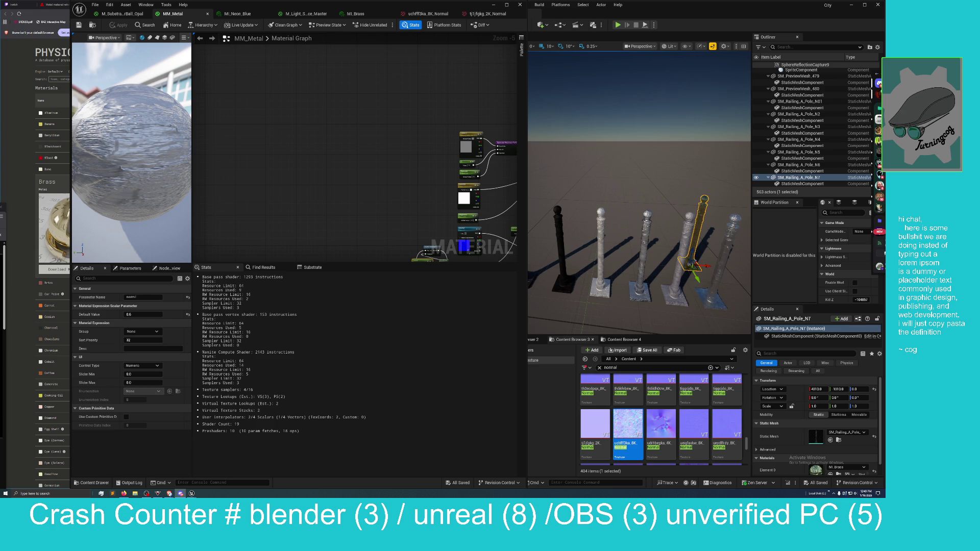
mouse_move(884, 92)
mouse_down()
mouse_move(789, 95)
mouse_move(633, 75)
mouse_up()
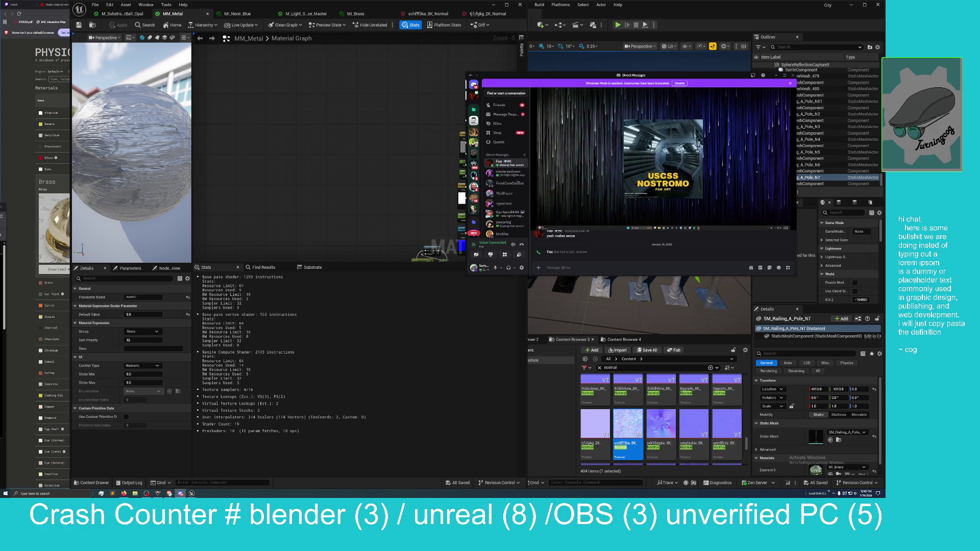
Move the Discord window to the upper right, then restore and lower the MM_Metal editor window.
drag(641, 78, 632, 93)
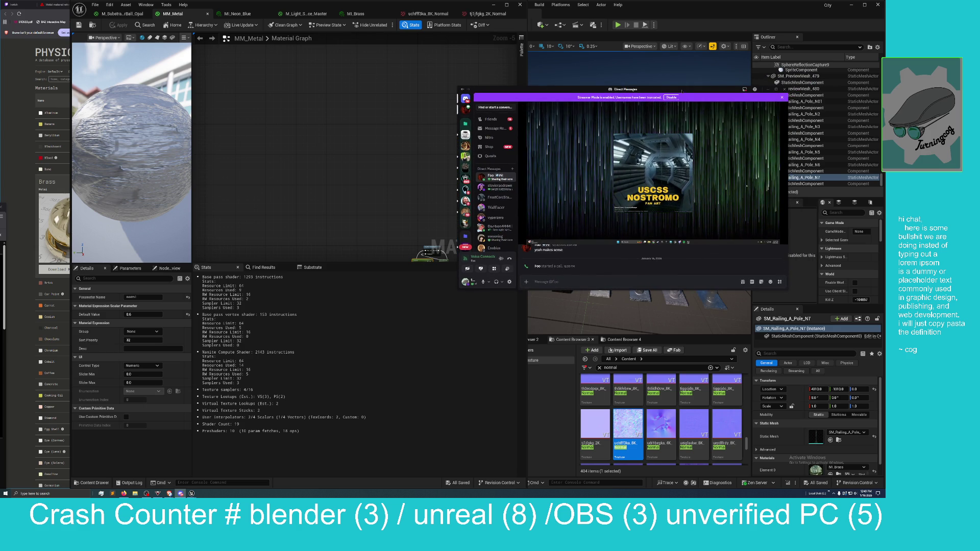
mouse_move(679, 92)
mouse_down()
mouse_move(756, 85)
mouse_move(712, 198)
mouse_move(500, 316)
mouse_move(453, 301)
mouse_move(484, 302)
mouse_move(420, 296)
mouse_move(483, 306)
mouse_move(432, 296)
mouse_up()
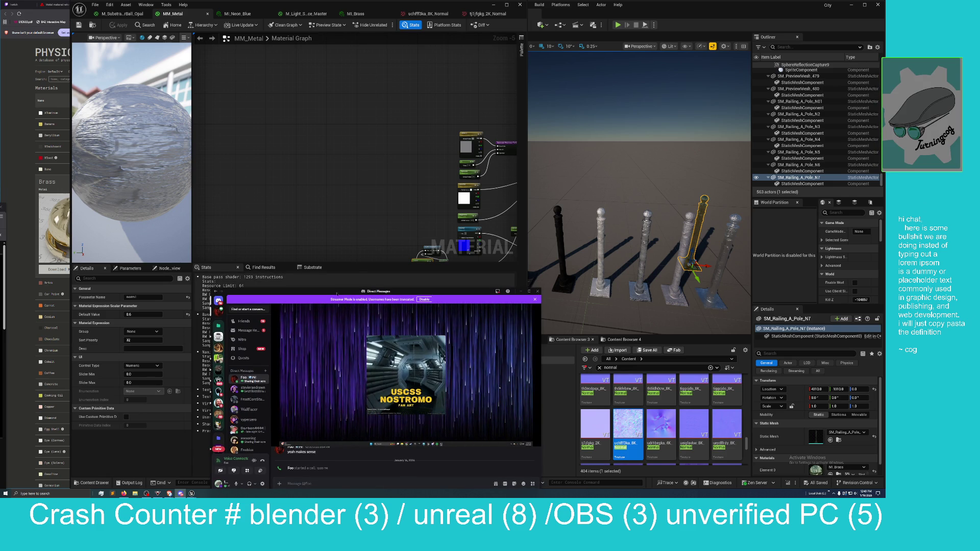
mouse_move(334, 294)
mouse_down()
mouse_move(369, 288)
mouse_move(586, 144)
mouse_move(658, 22)
mouse_up()
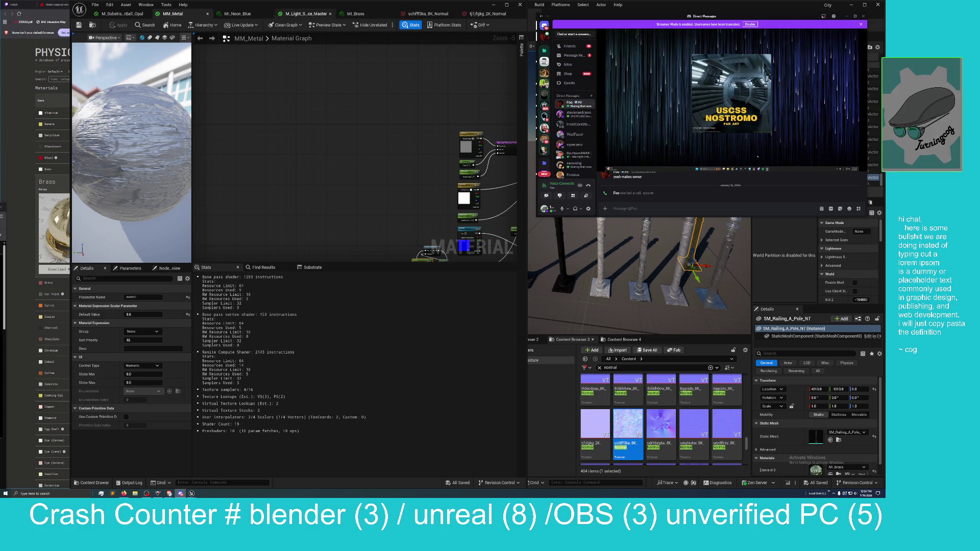
mouse_move(322, 5)
mouse_down()
mouse_move(325, 76)
mouse_move(246, 19)
mouse_up()
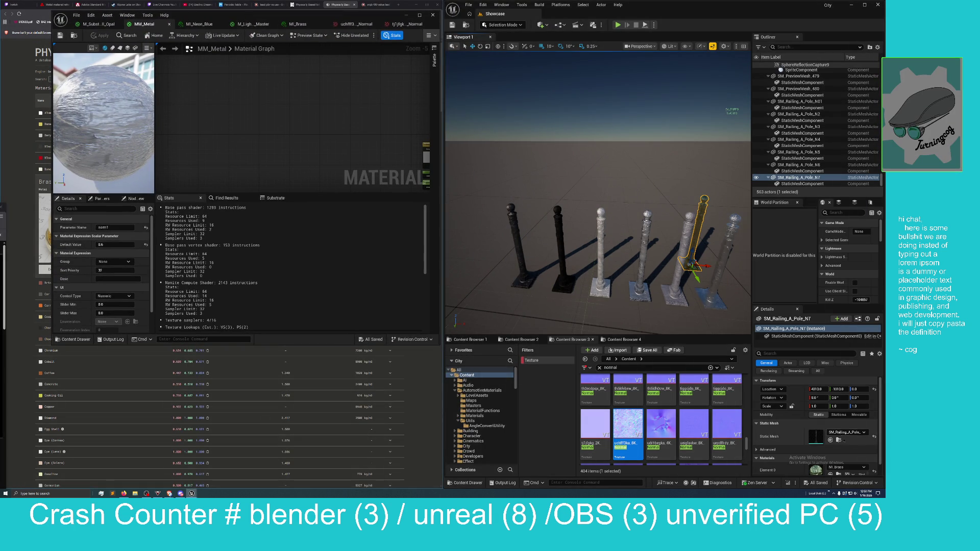
Browse the Content Browser from the Substrate_Materials folder into the HDA folder.
scroll(832, 455, down, 1)
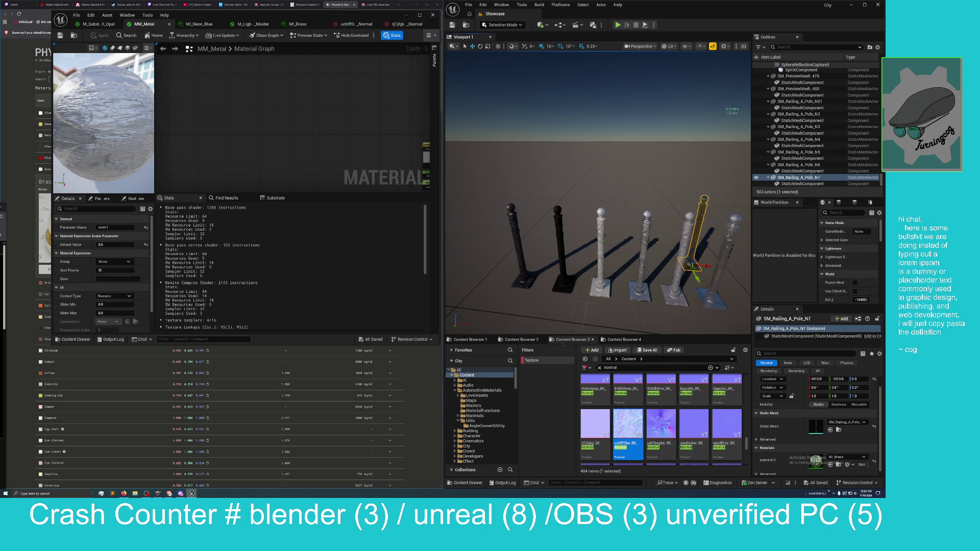
click(831, 464)
scroll(488, 429, up, 10)
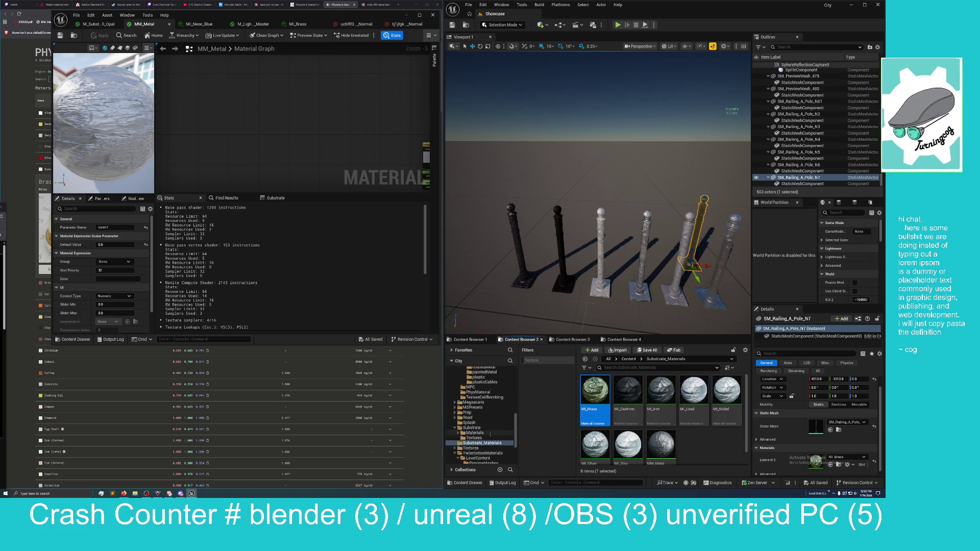
scroll(488, 428, up, 6)
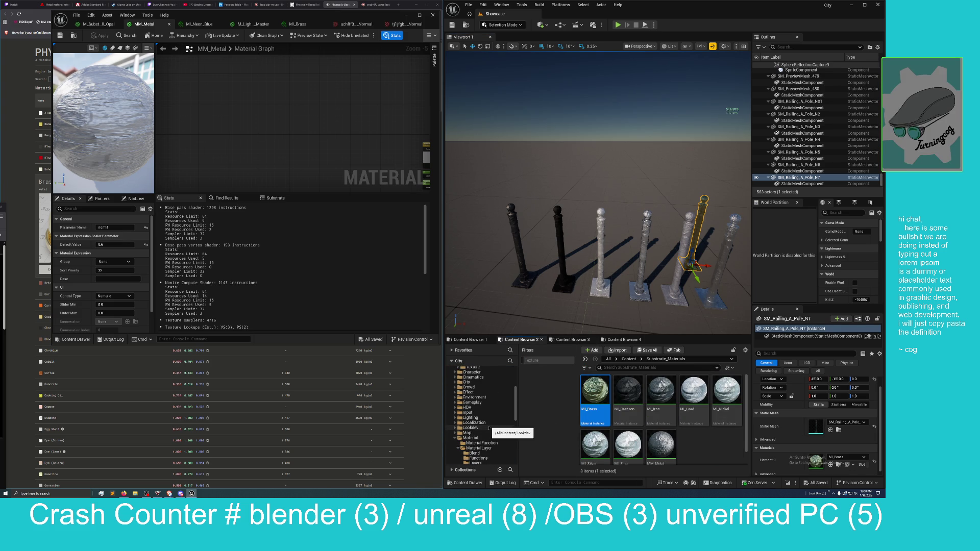
scroll(489, 427, down, 2)
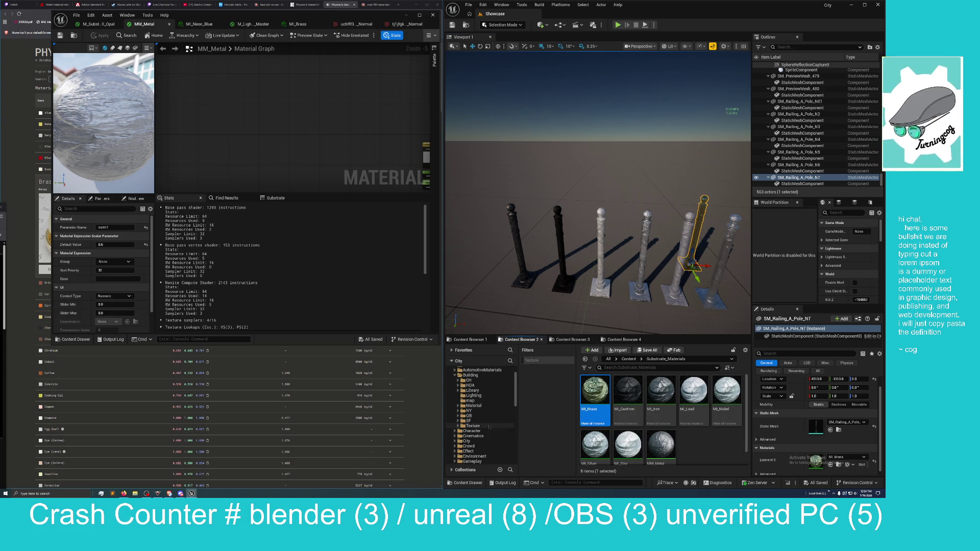
click(470, 395)
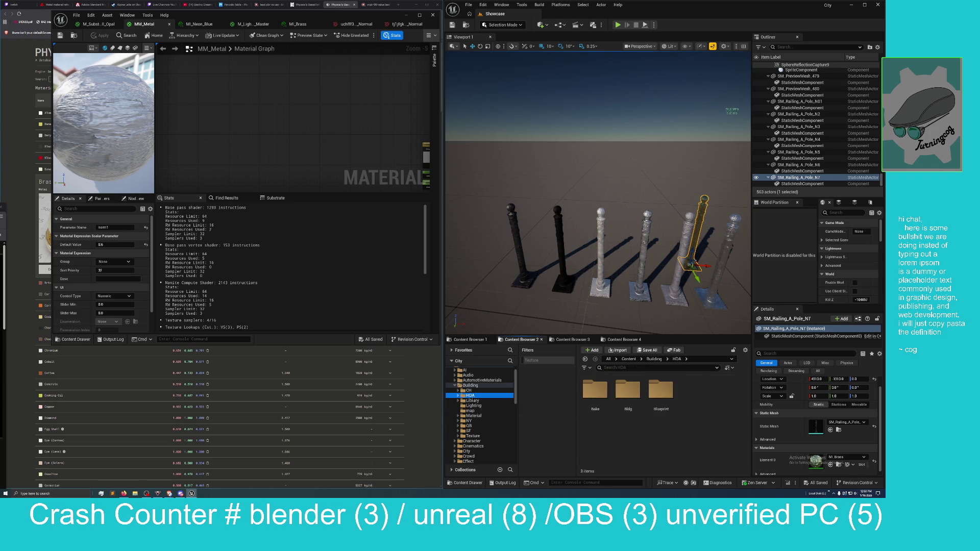
scroll(472, 416, down, 2)
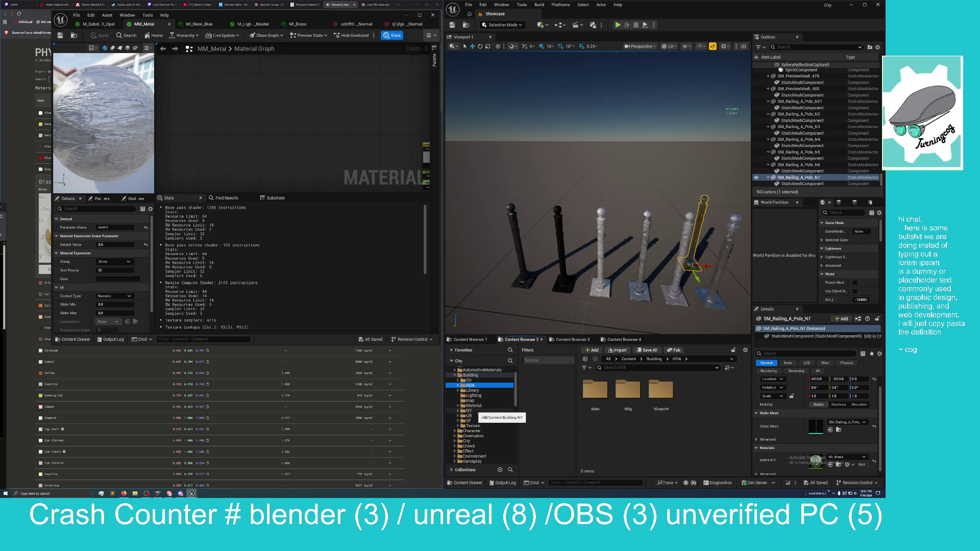
scroll(468, 440, down, 2)
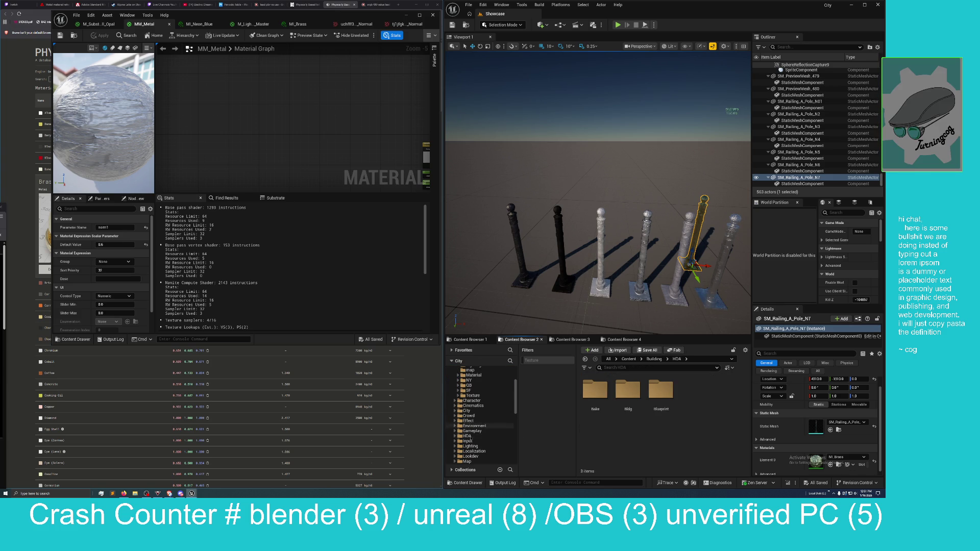
scroll(474, 434, down, 3)
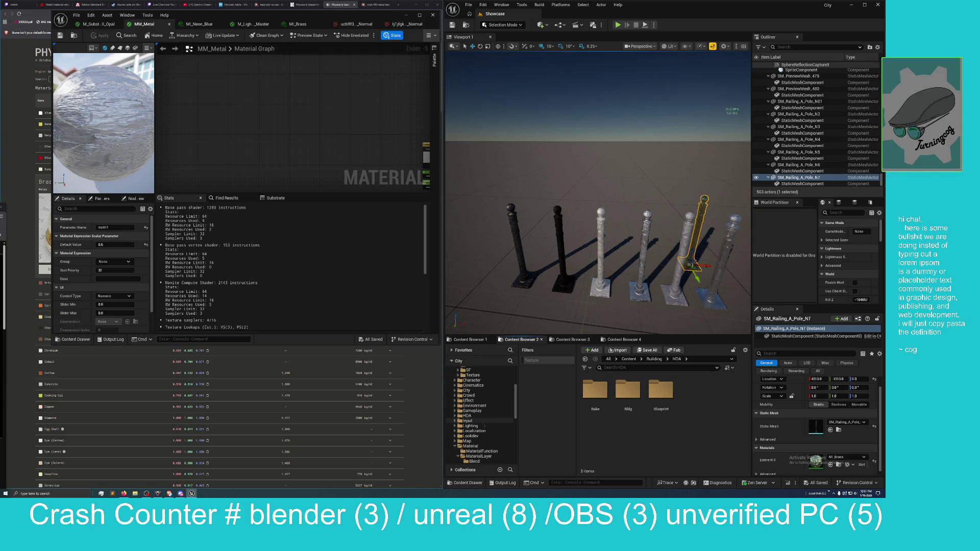
scroll(472, 426, down, 2)
scroll(475, 428, up, 2)
Look through Environment's CityEdge_Pier, Kit_CityEdge_Pier and Background_City Material folders.
click(475, 405)
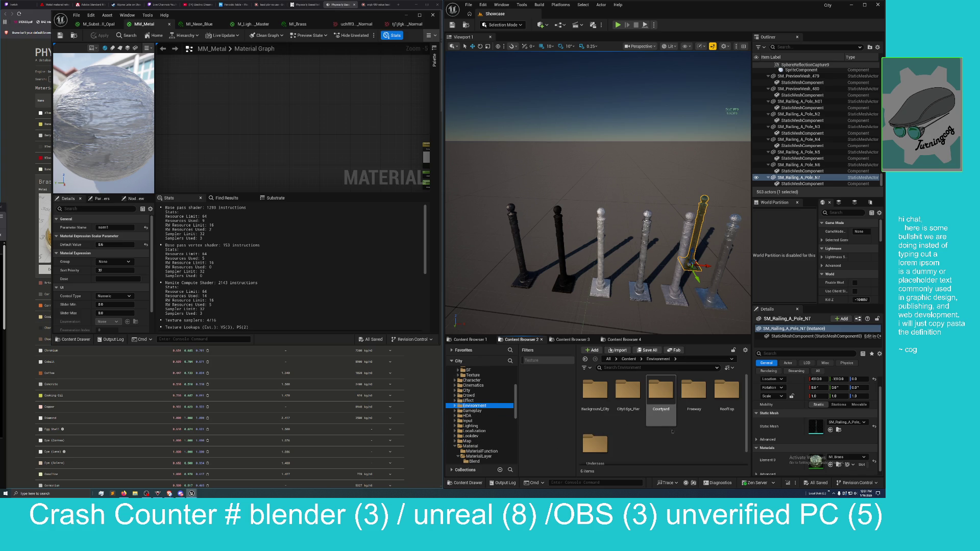
scroll(689, 435, down, 1)
scroll(676, 436, up, 1)
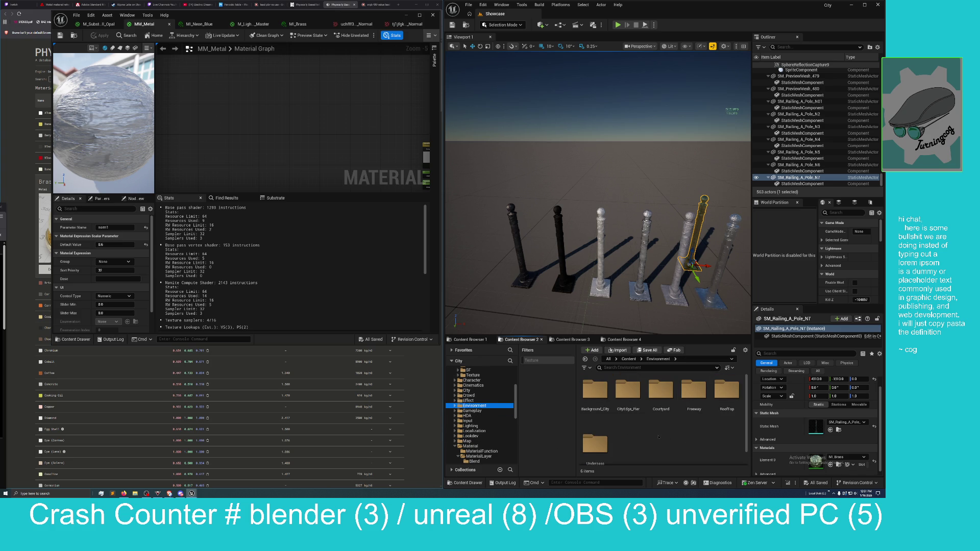
click(629, 396)
double_click(630, 390)
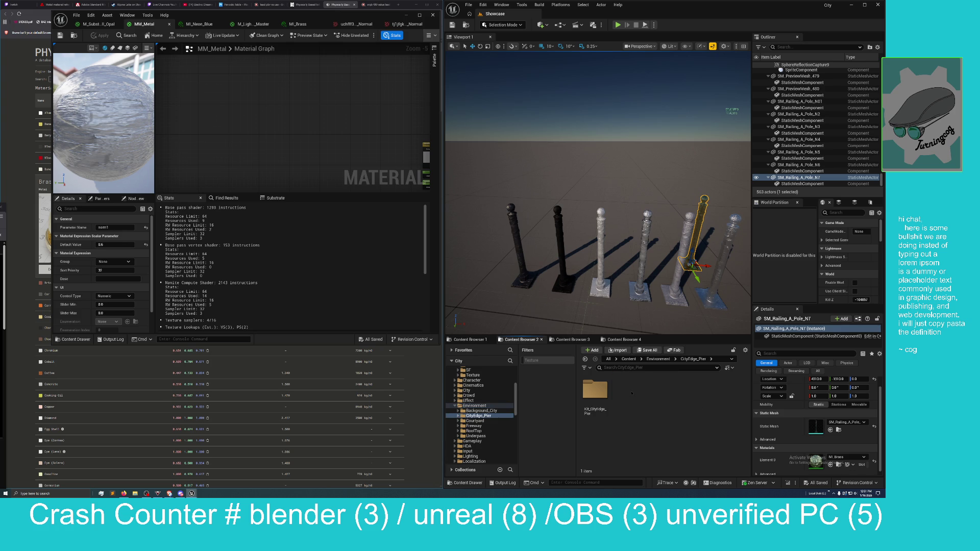
double_click(591, 396)
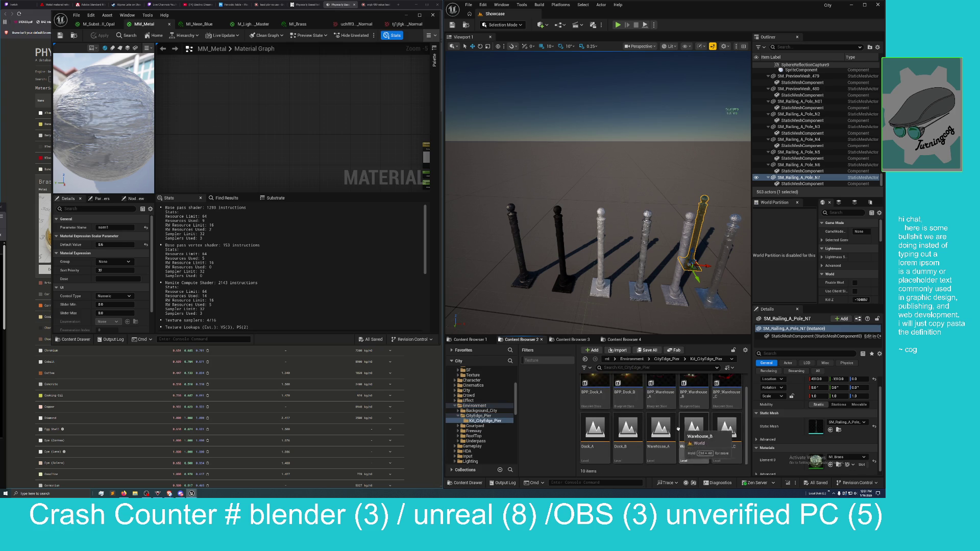
scroll(721, 409, down, 1)
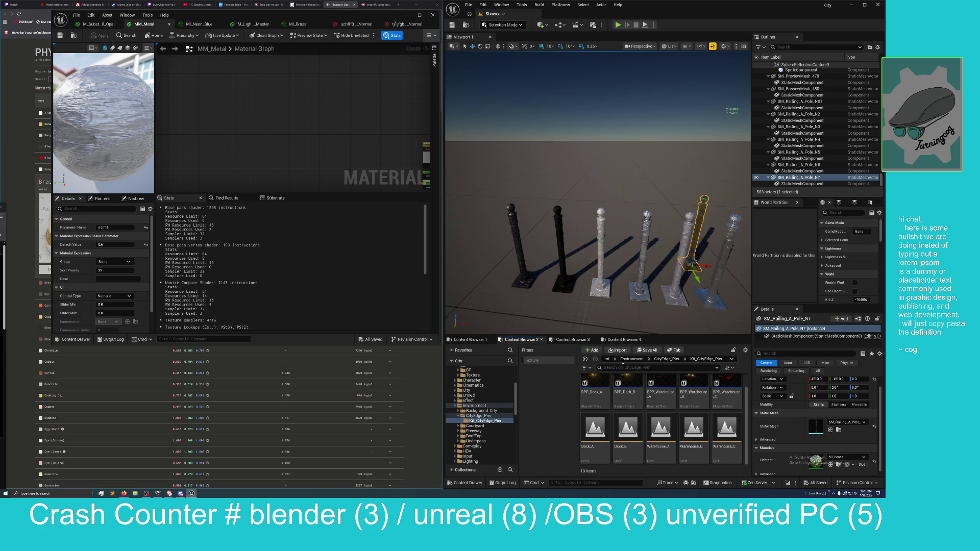
click(478, 416)
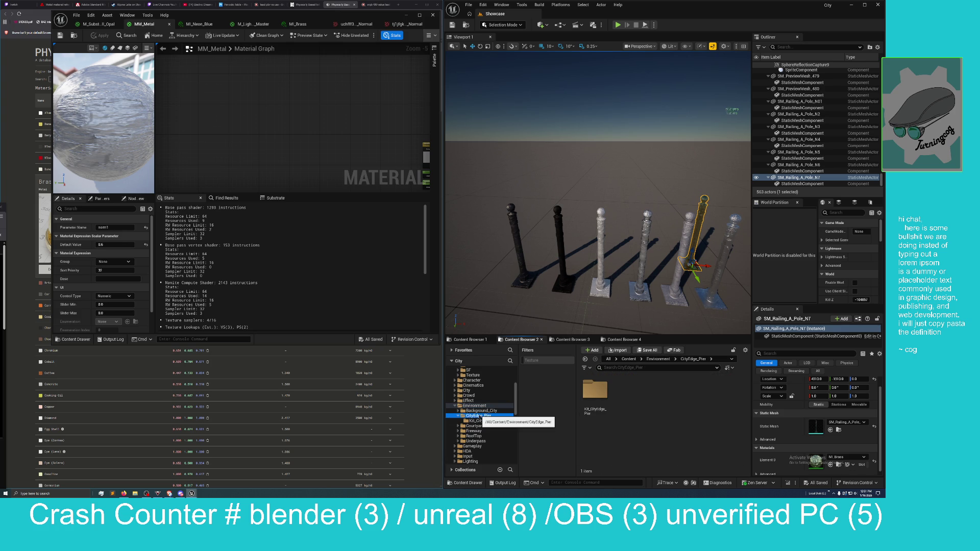
click(481, 410)
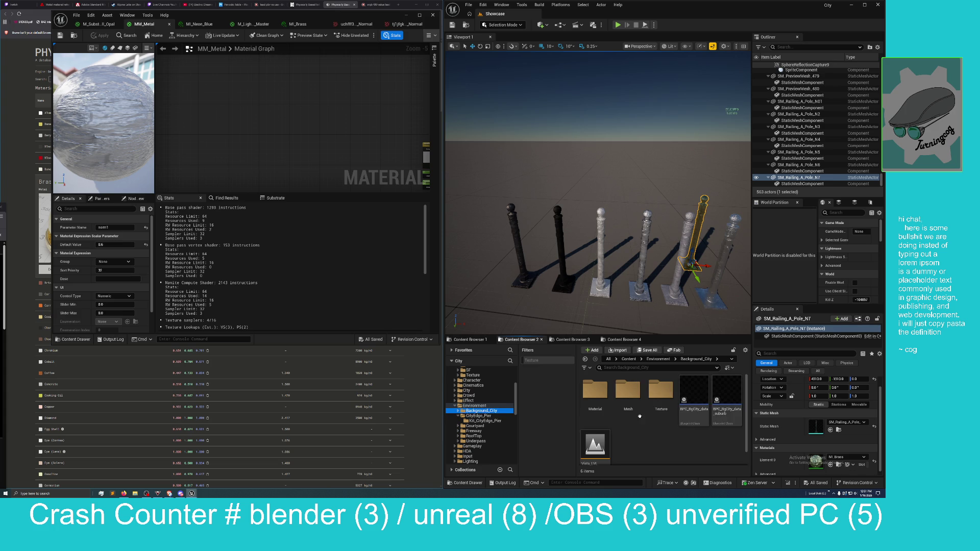
double_click(600, 397)
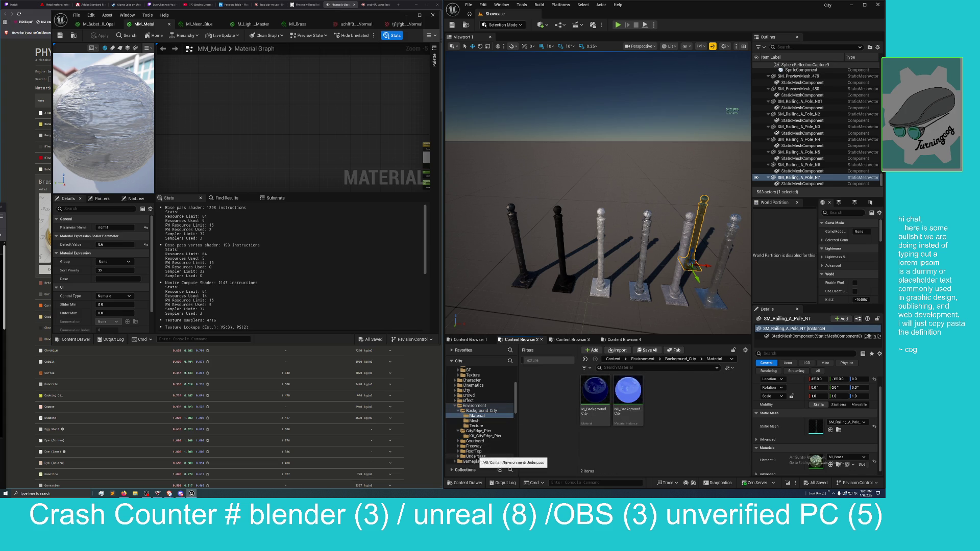
Open the MI folder inside the Freeway Materials folder.
click(474, 445)
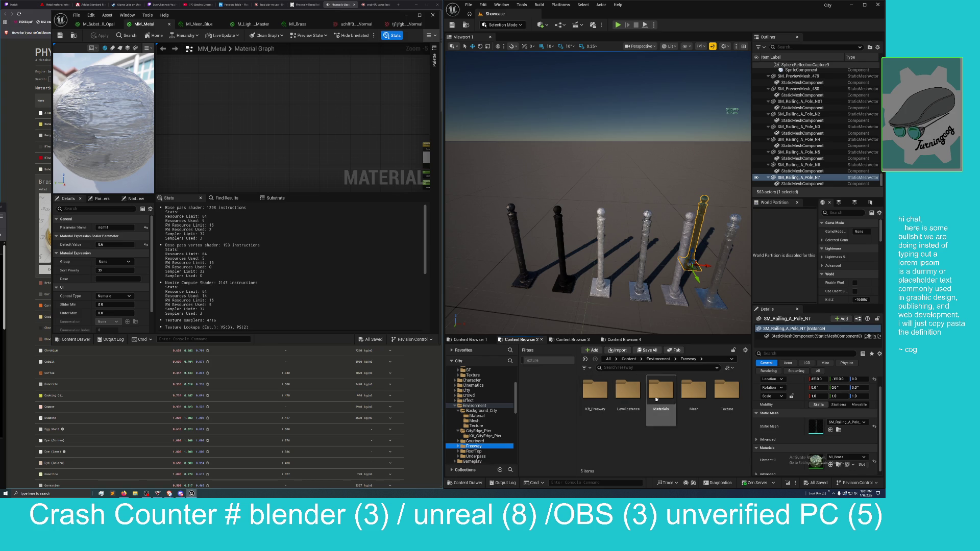
click(659, 393)
double_click(660, 394)
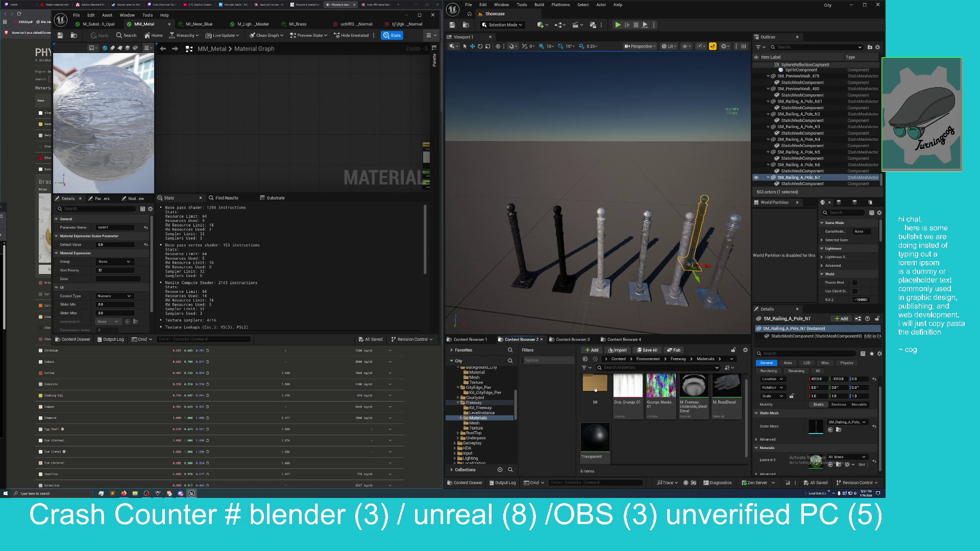
double_click(591, 387)
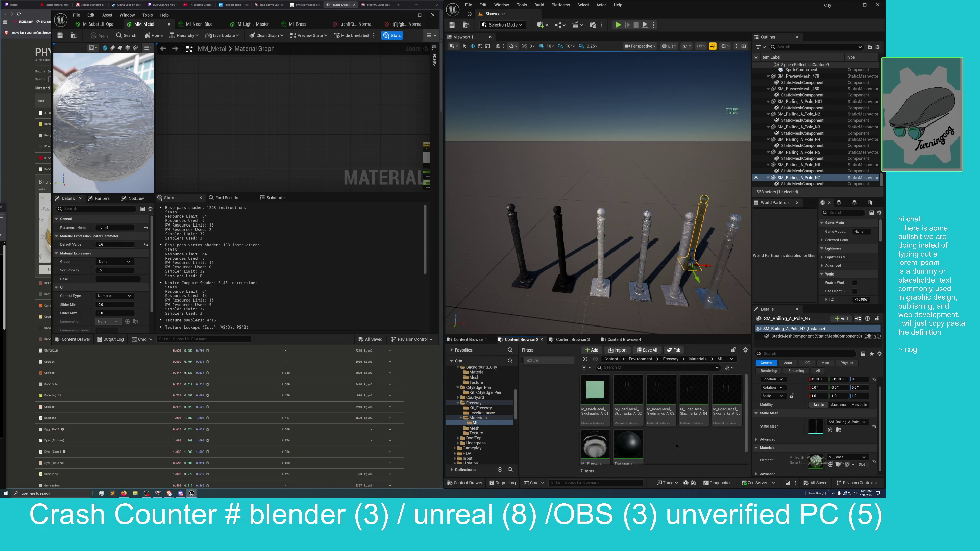
scroll(481, 419, up, 3)
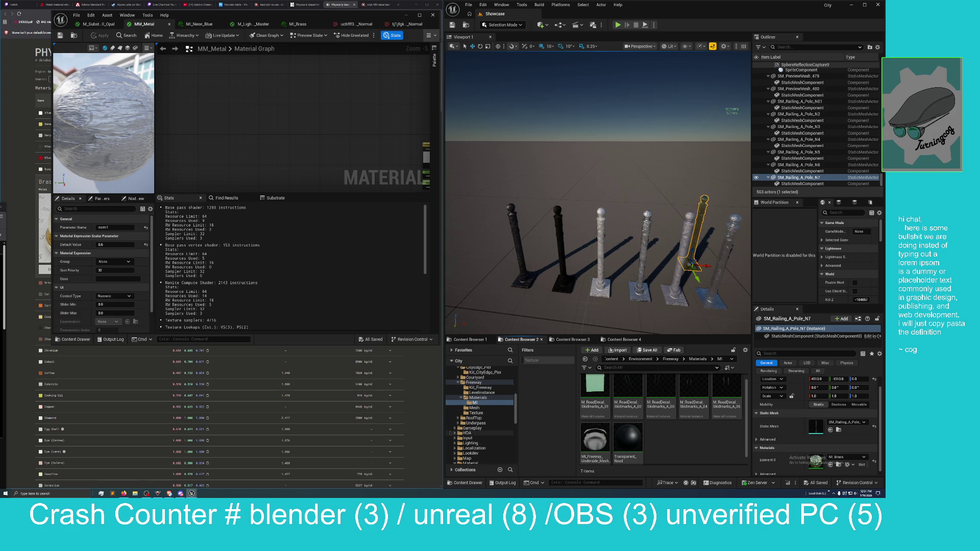
scroll(482, 419, up, 1)
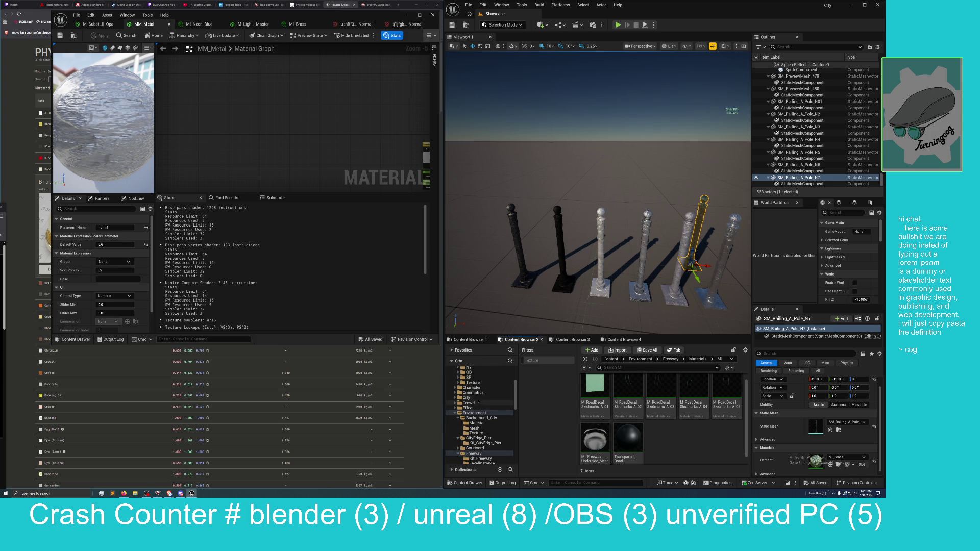
scroll(477, 408, up, 4)
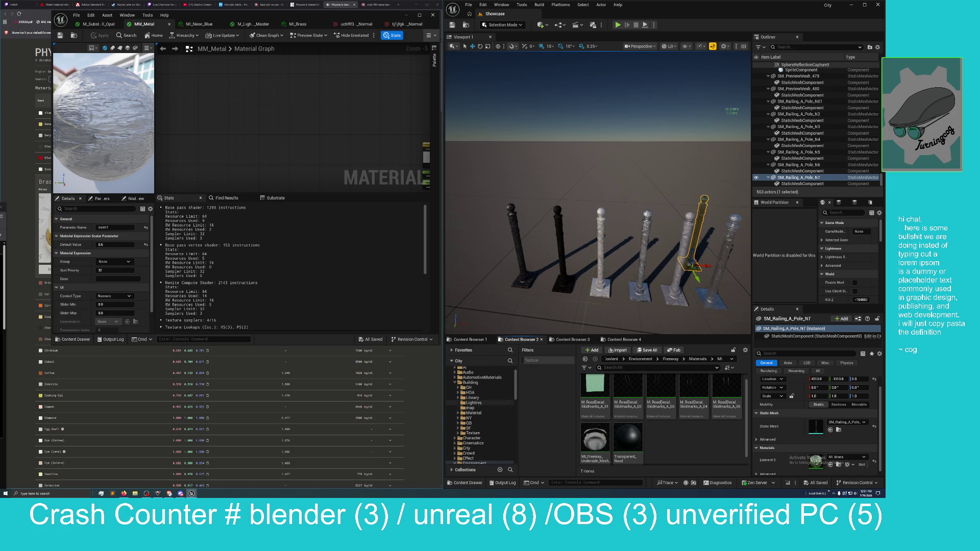
scroll(475, 418, up, 1)
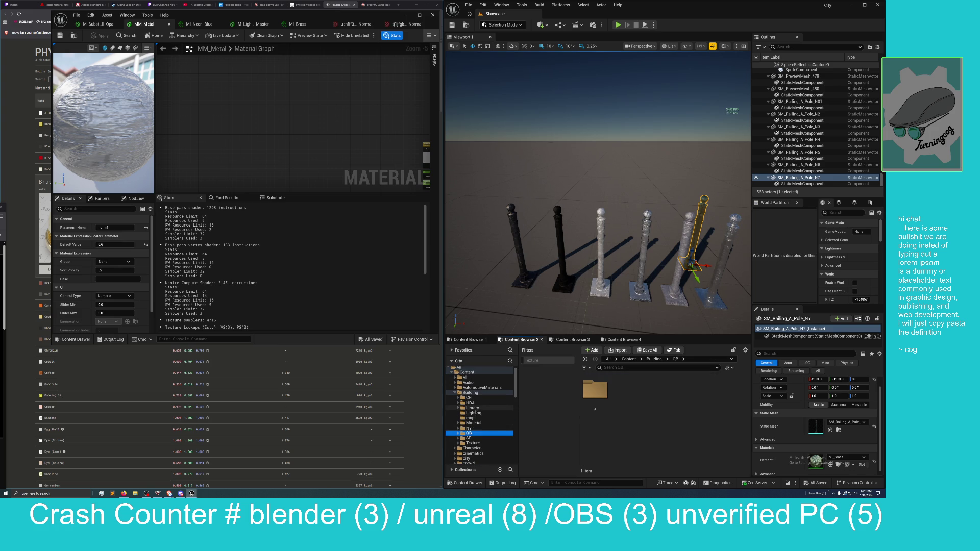
Open Building > Material > MI, showing Brick, Metal, Paint, Wood and MI_Bldg instances.
click(472, 408)
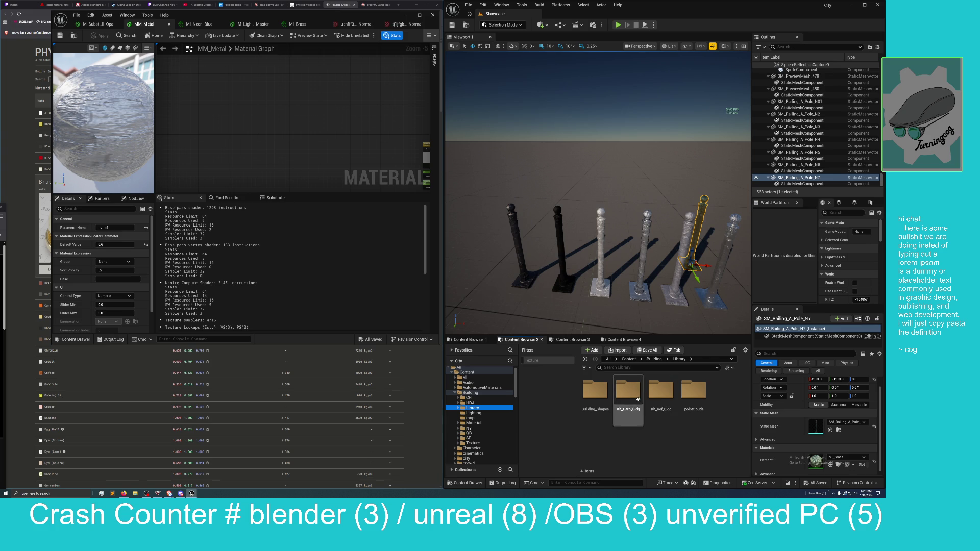
click(473, 423)
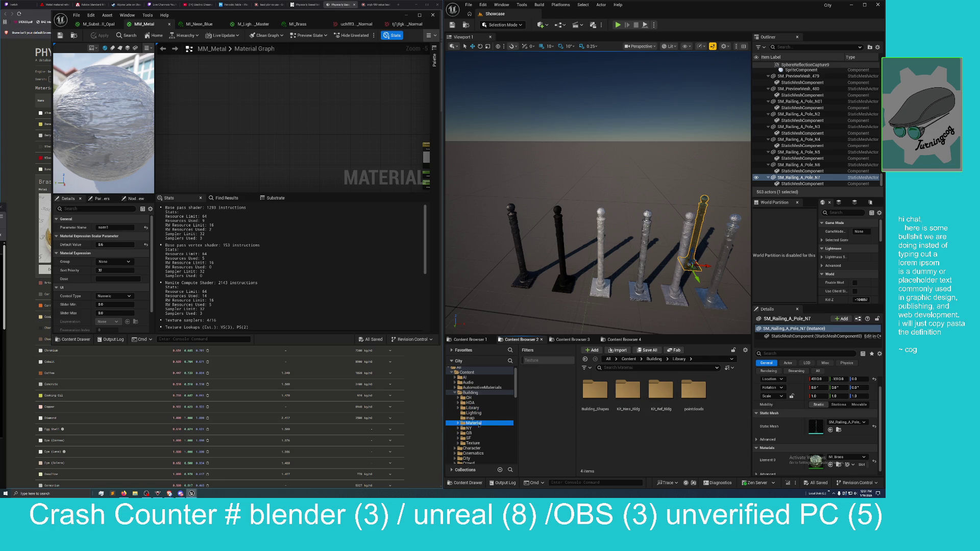
double_click(626, 391)
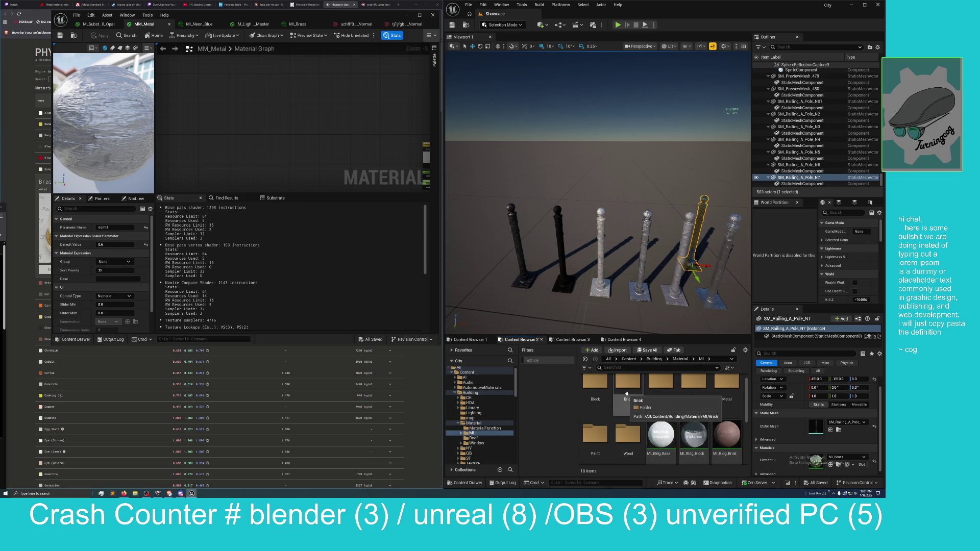